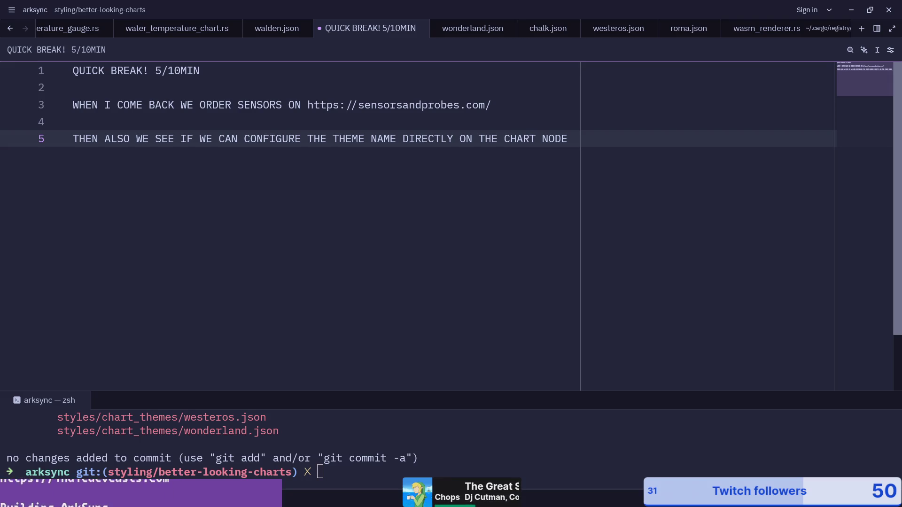
Close the GitHub wonderland theme browser and move the Sensors & Probes cart window over Zed
key(alt+Tab)
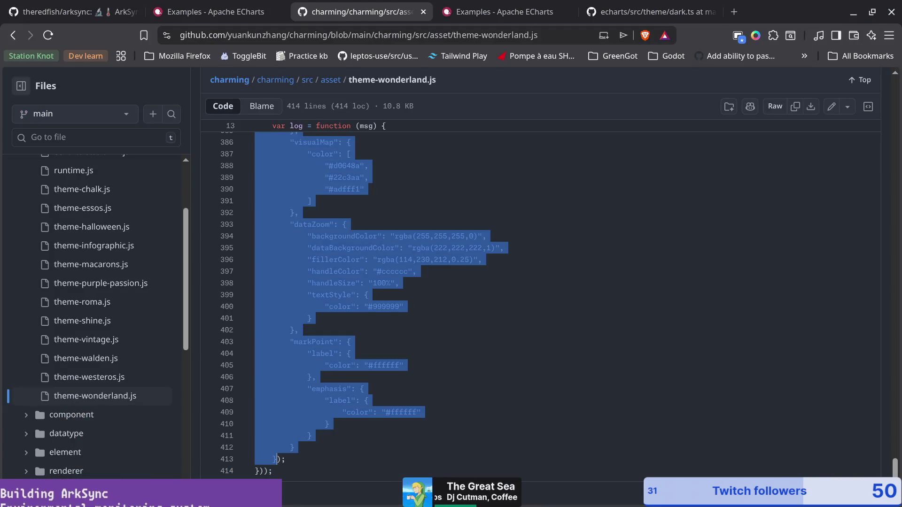
click(891, 17)
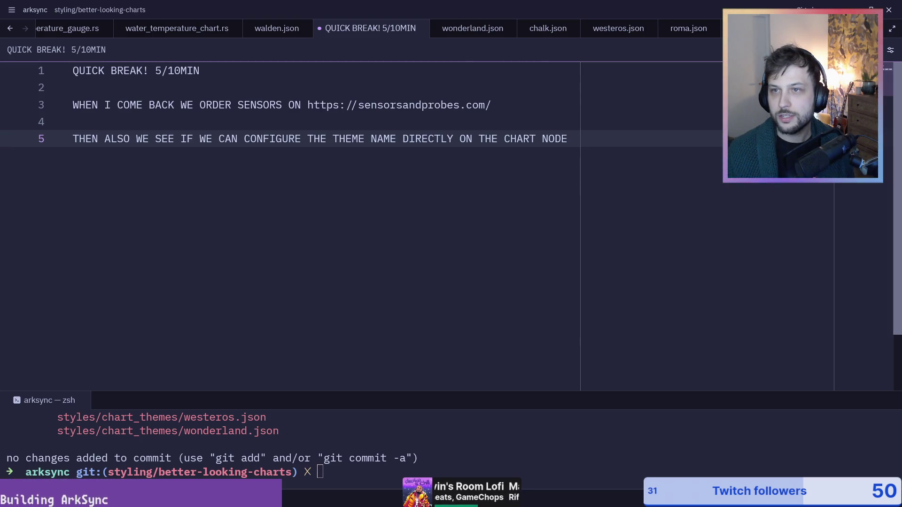
key(alt+Tab)
drag(898, 281, 403, 127)
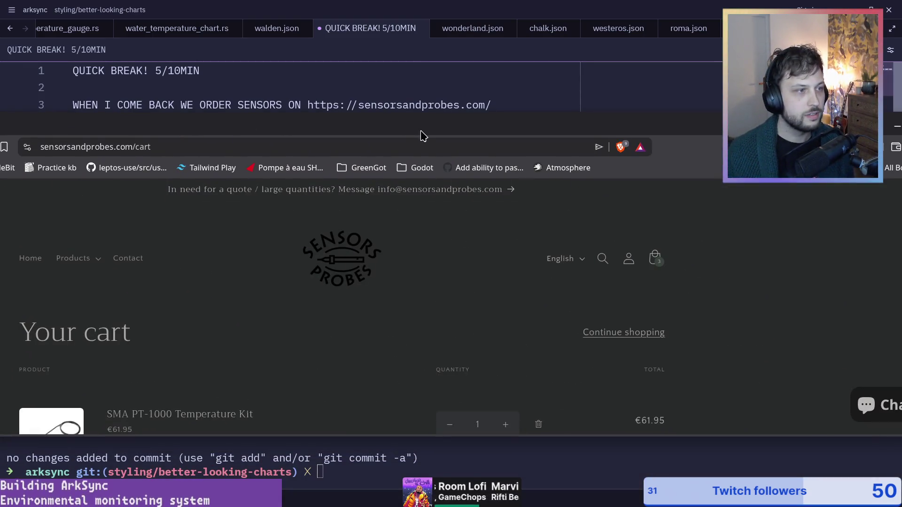
Maximize the browser showing the cart with the €61.95 SMA PT-1000 Temperature Kit
double_click(420, 133)
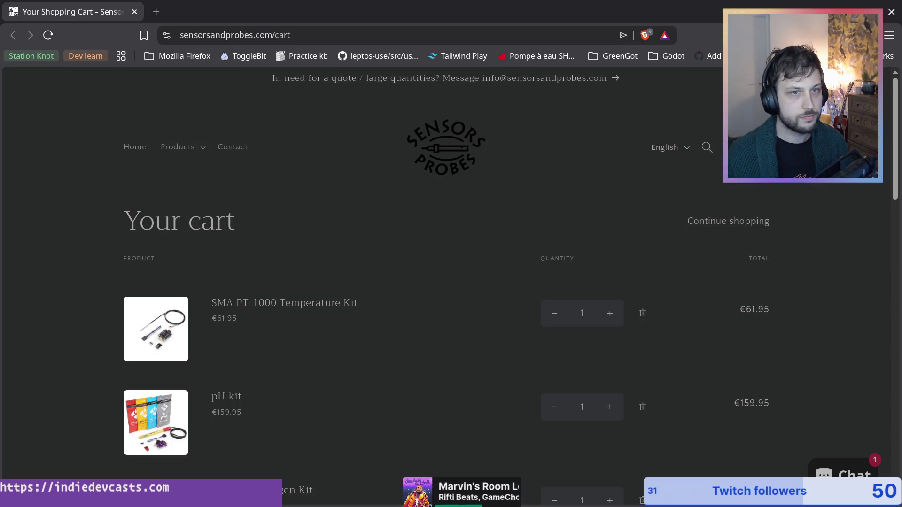
scroll(322, 332, down, 5)
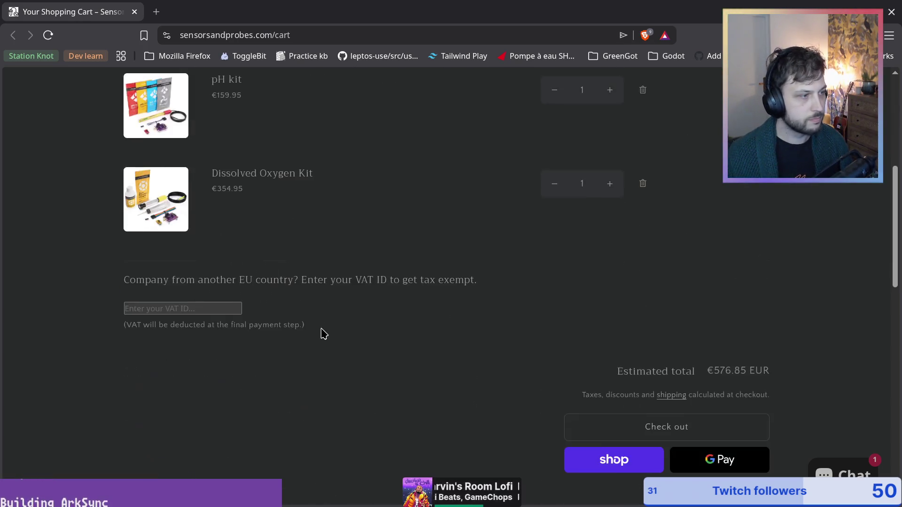
scroll(264, 330, up, 5)
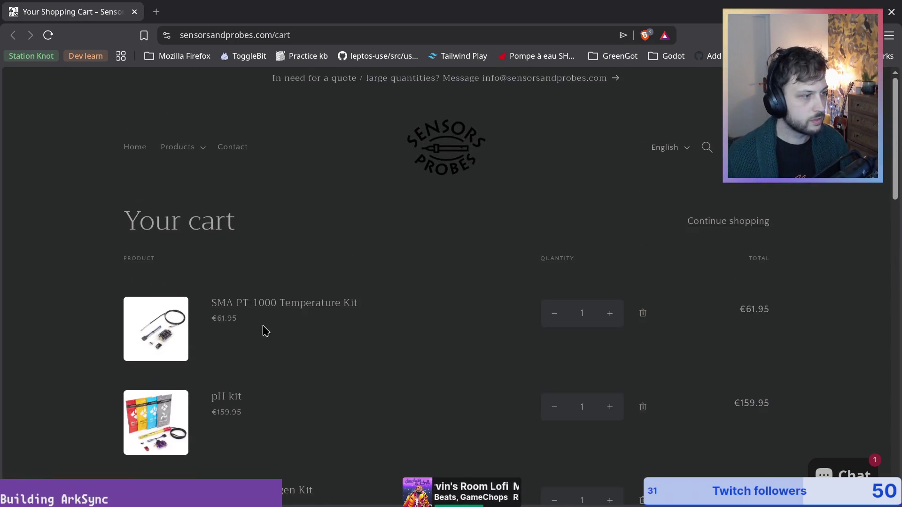
Open the SMA PT-1000 Temperature Kit product page and scroll through its details
click(237, 305)
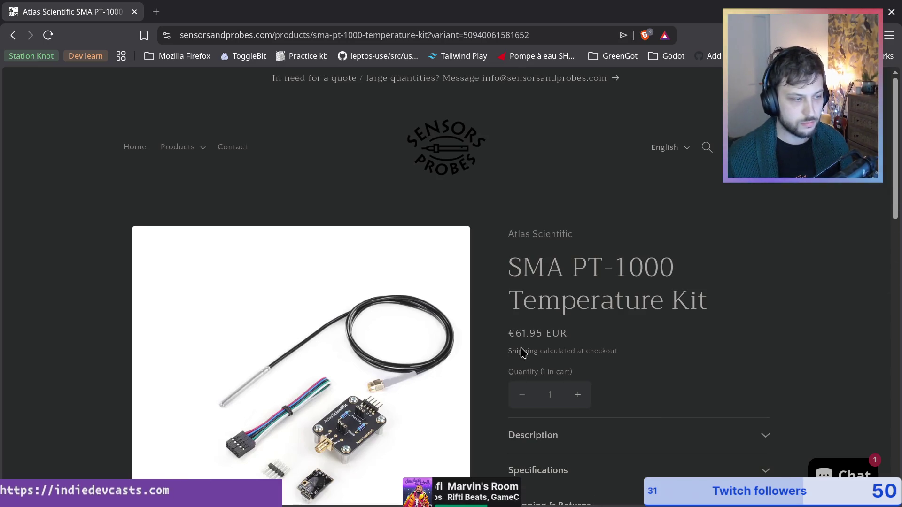
scroll(519, 352, down, 10)
scroll(556, 346, up, 8)
scroll(587, 348, up, 3)
scroll(611, 310, down, 8)
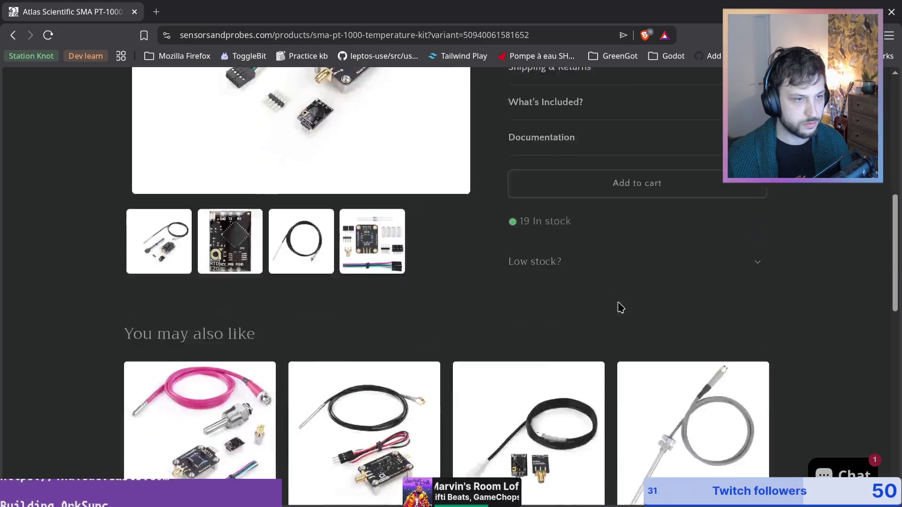
scroll(652, 268, up, 3)
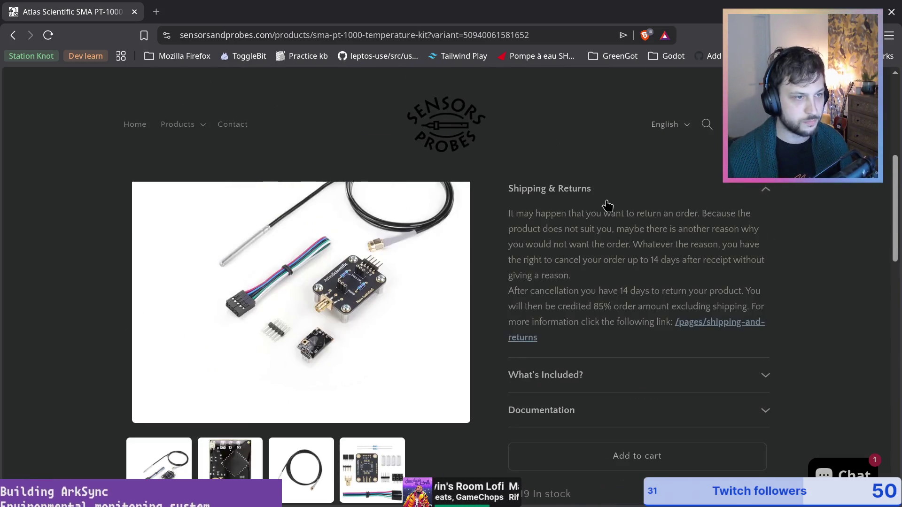
scroll(610, 211, up, 6)
scroll(545, 277, down, 3)
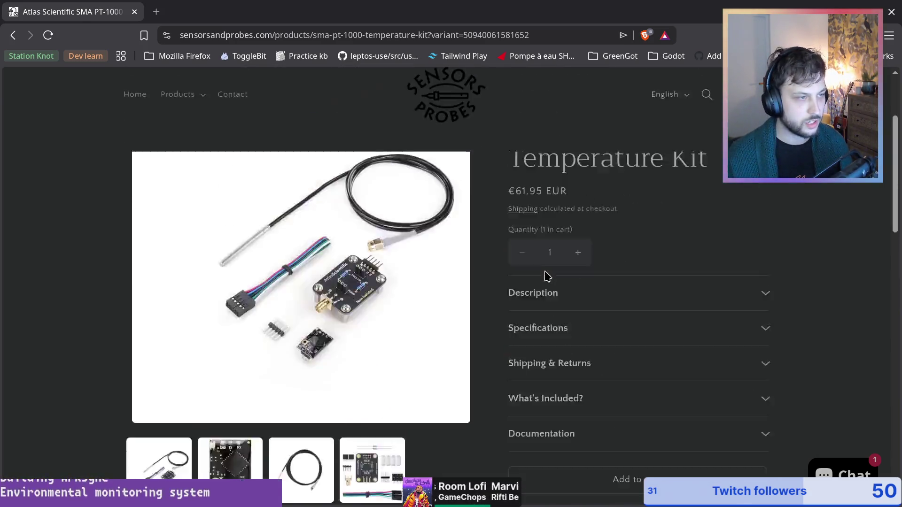
scroll(611, 286, up, 3)
key(F5)
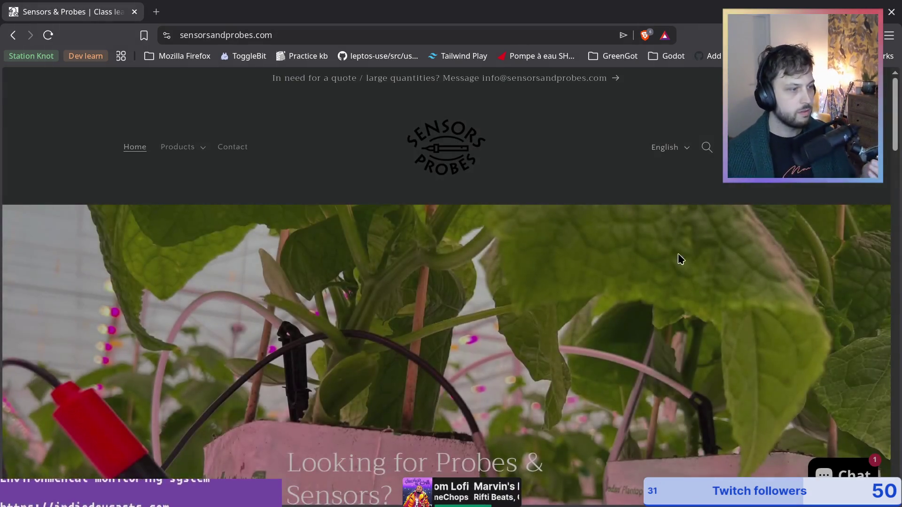
Scroll through the store home page's Most Popular products, briefly switching to the Zed break note
scroll(610, 251, down, 7)
scroll(634, 235, up, 7)
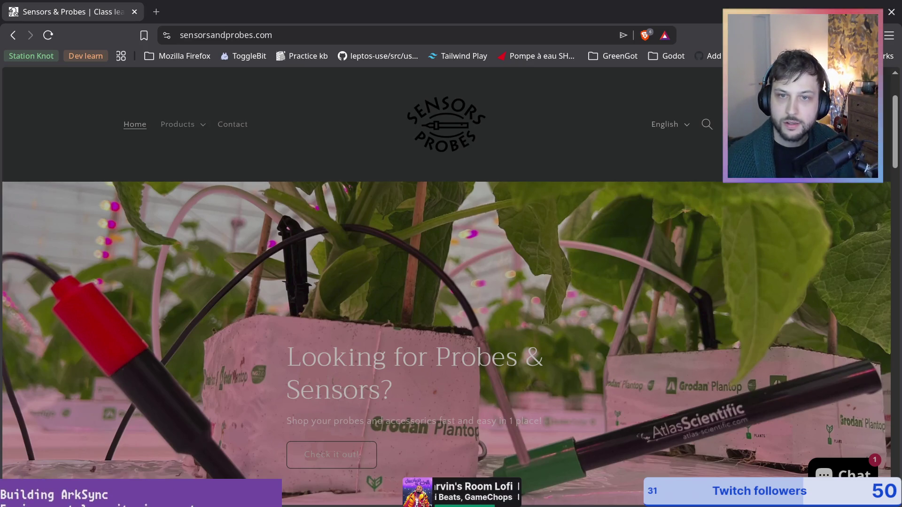
scroll(342, 275, down, 7)
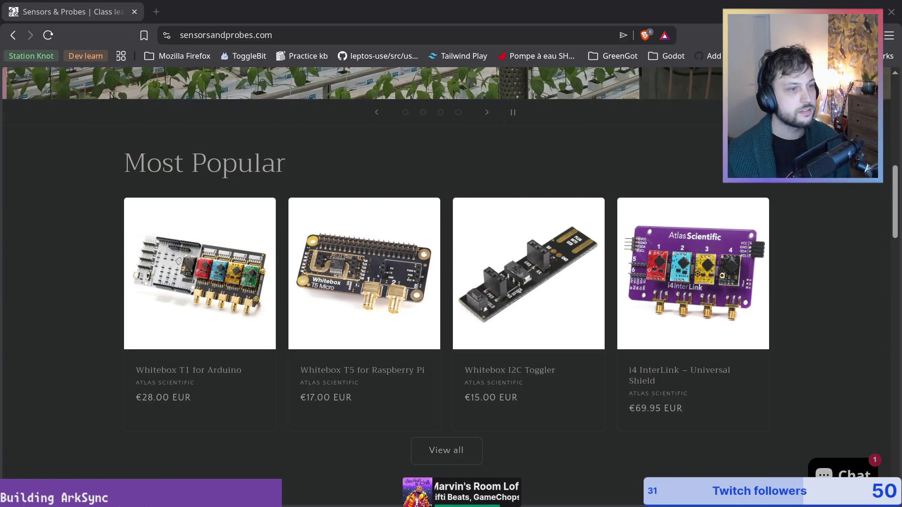
scroll(558, 236, up, 10)
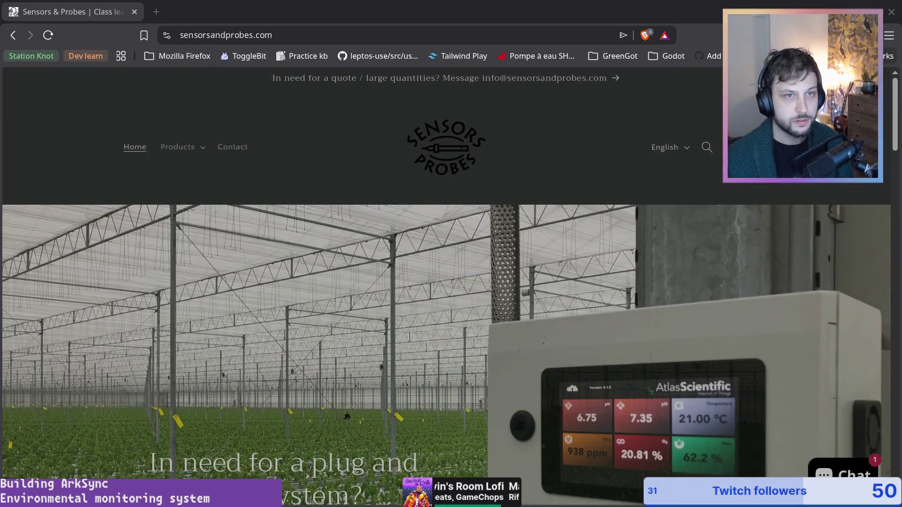
key(alt+Tab)
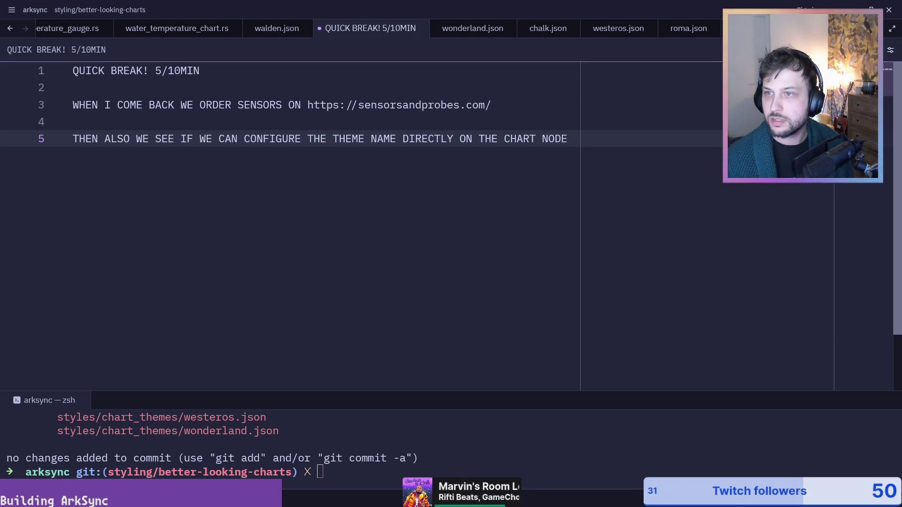
key(super+Right)
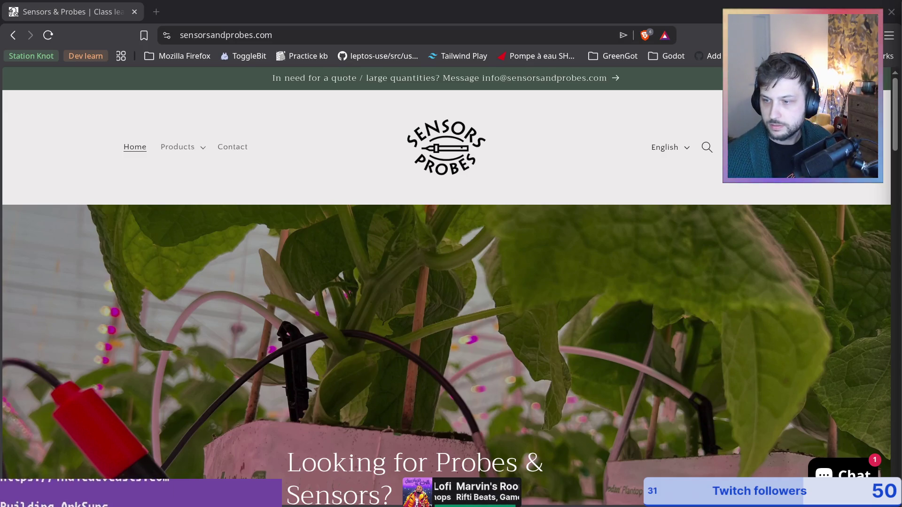
Scroll down the Sensors & Probes home page, now in front of Zed
scroll(287, 149, down, 5)
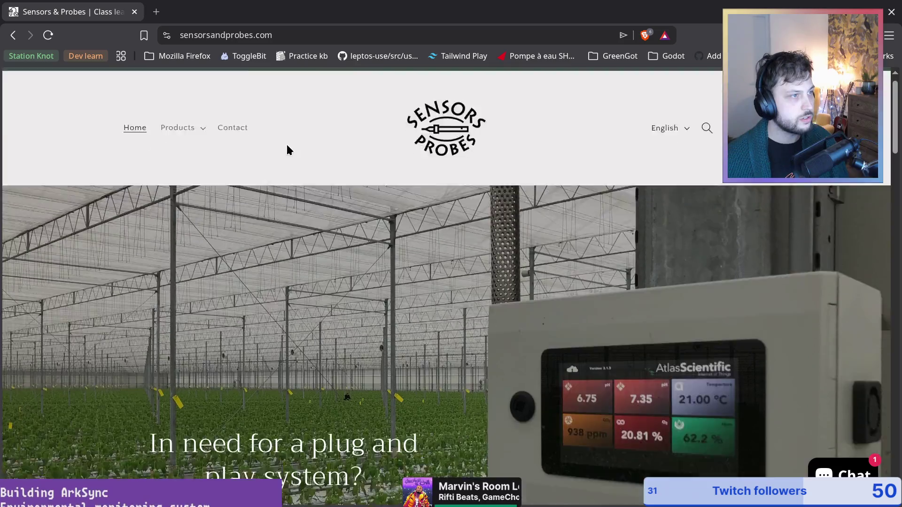
Open the Products menu to view the store's product categories
scroll(280, 156, up, 5)
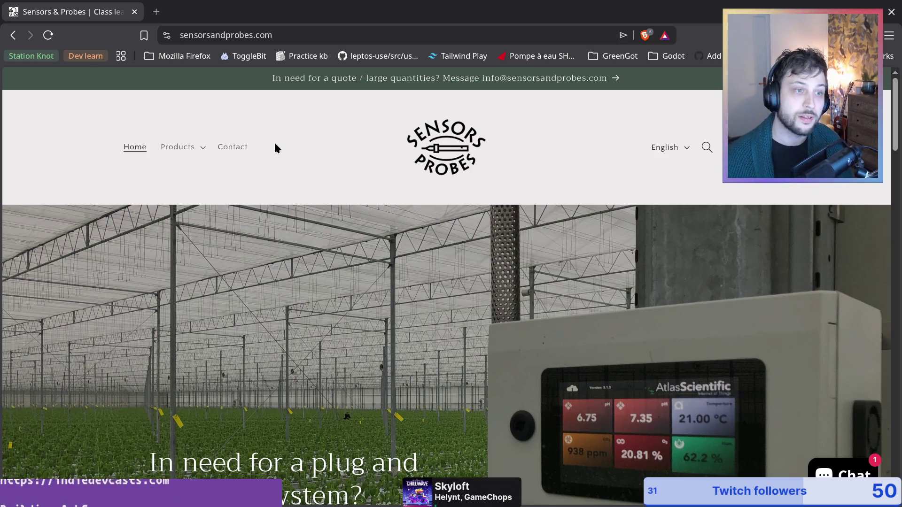
scroll(316, 284, down, 4)
scroll(312, 293, up, 4)
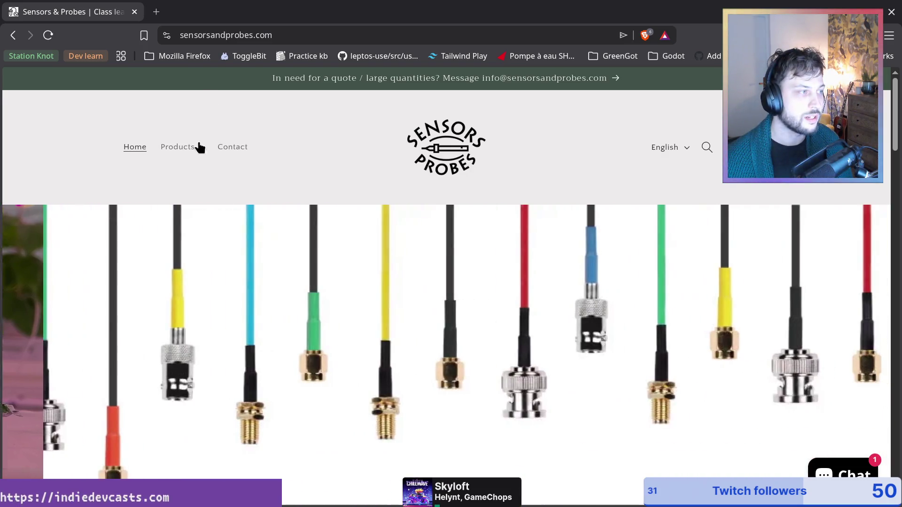
click(204, 151)
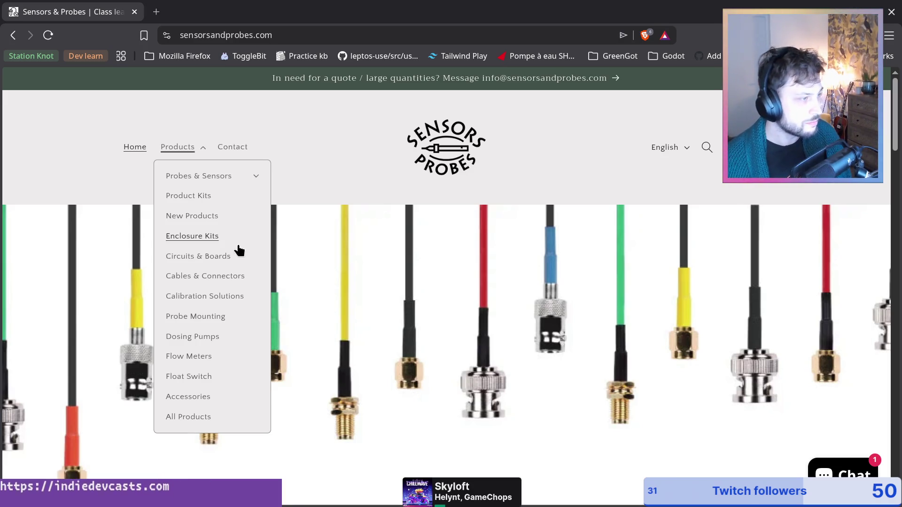
Scroll to the Product Kits, Calibration Solutions, Cables & Connectors and Enclosure Kits cards
scroll(315, 323, down, 10)
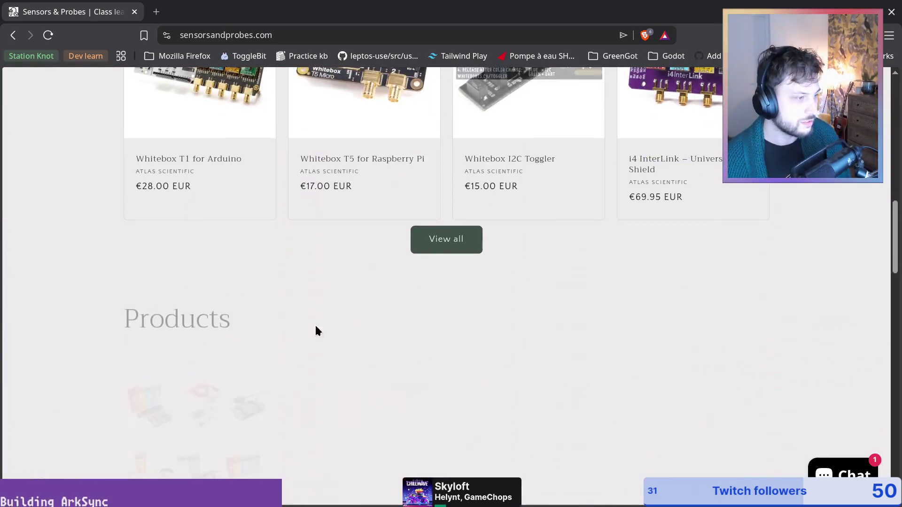
scroll(123, 222, up, 5)
scroll(76, 216, down, 6)
scroll(79, 296, up, 4)
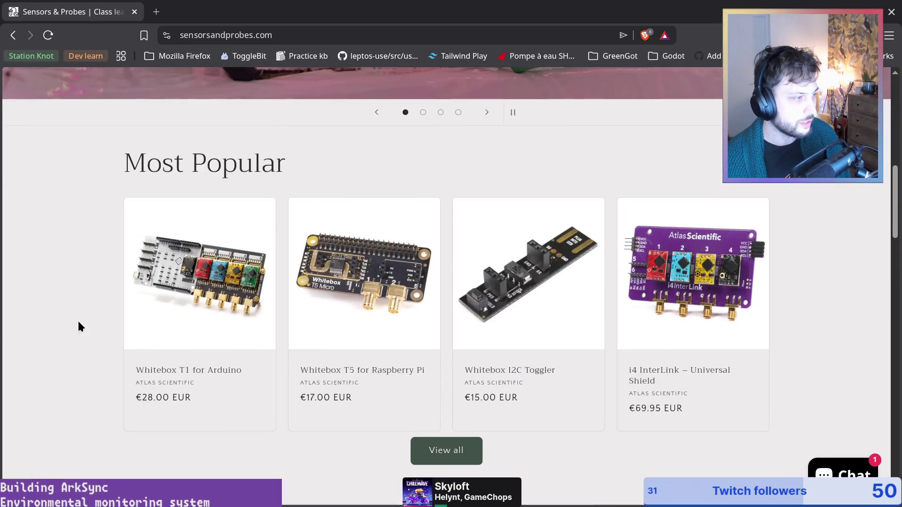
scroll(85, 313, down, 4)
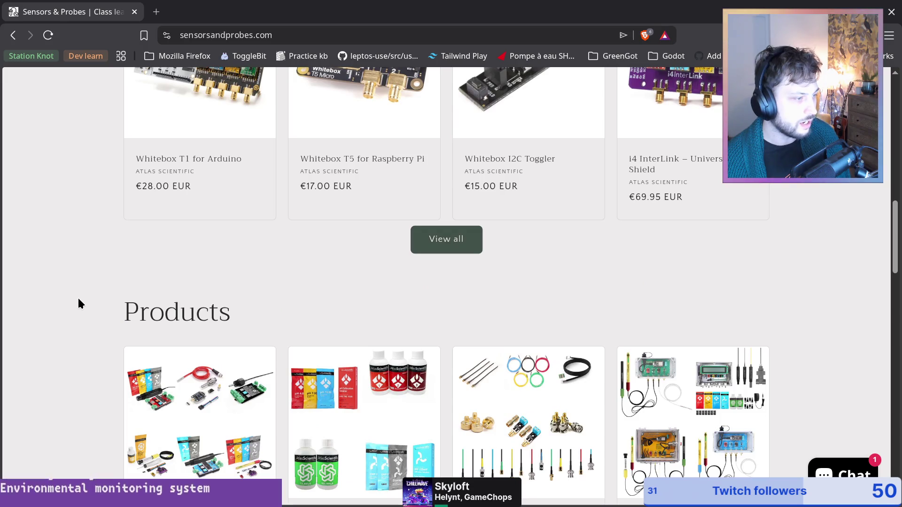
scroll(145, 232, down, 2)
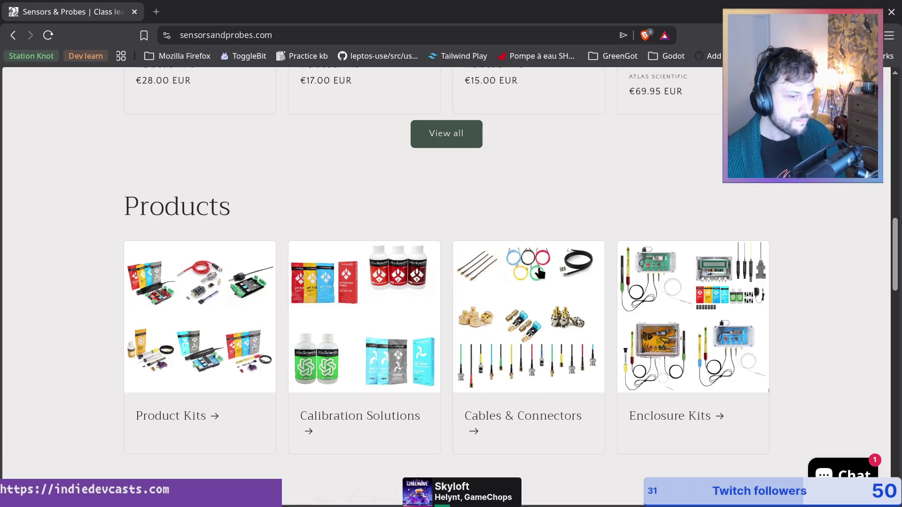
Browse the Enclosure Kits collection of Wi-Fi Aquaponics kits, then switch back to Zed
click(720, 303)
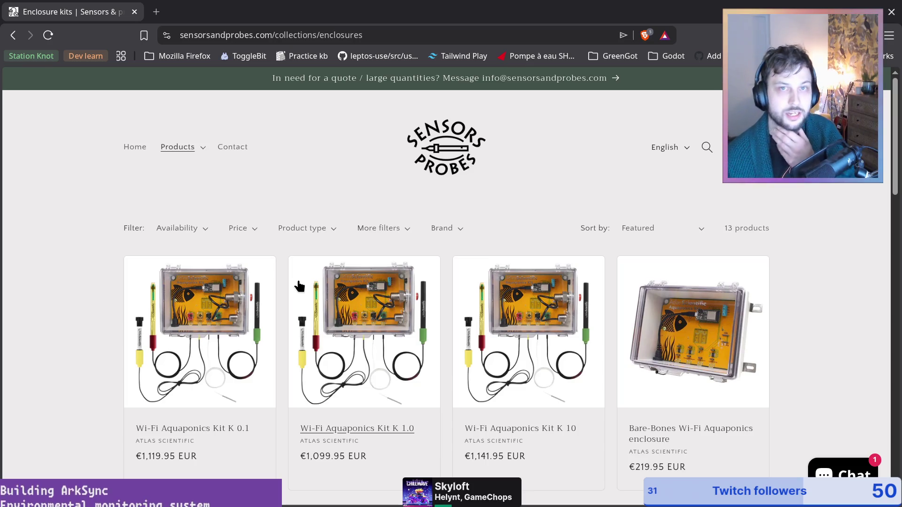
scroll(108, 207, down, 2)
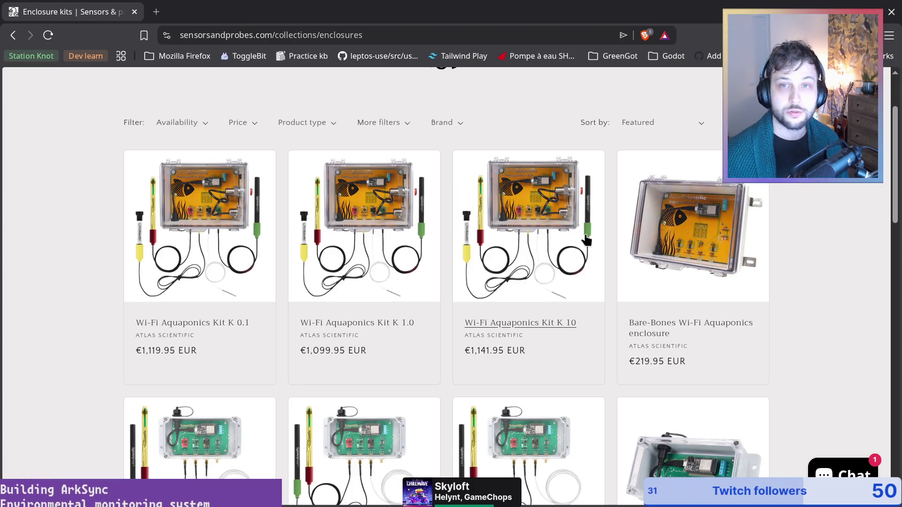
key(alt+Tab)
key(alt+Tab)
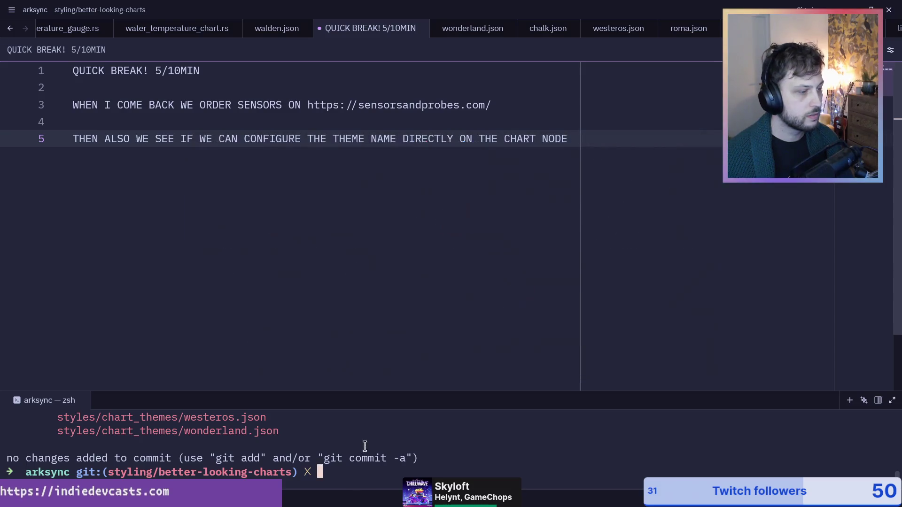
Rerun the cargo tauri dev build from the drop-down terminal and show ArkSync's Dashboards view
key(F12)
key(Up)
key(Up)
key(Up)
key(Up)
key(Up)
key(Up)
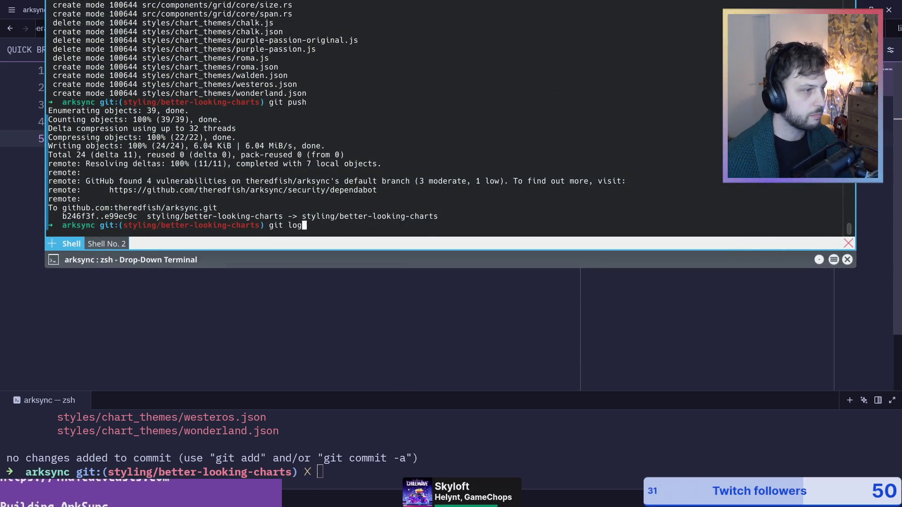
key(Return)
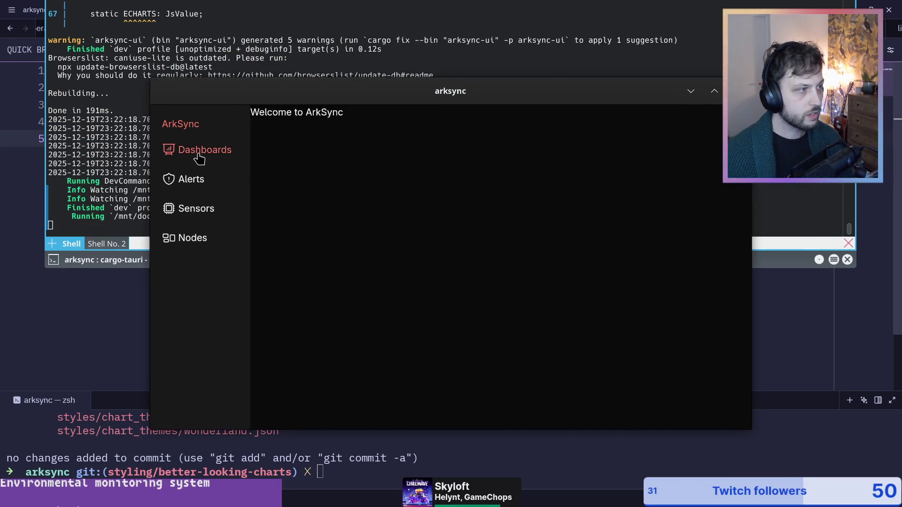
click(198, 155)
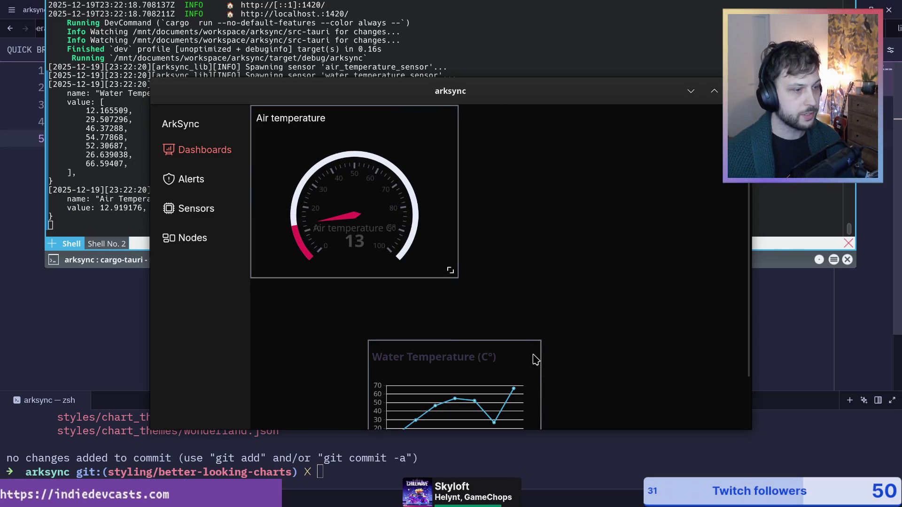
Drag the Water Temperature chart beside the Air temperature gauge and hide the drop-down terminal
drag(511, 346, 679, 264)
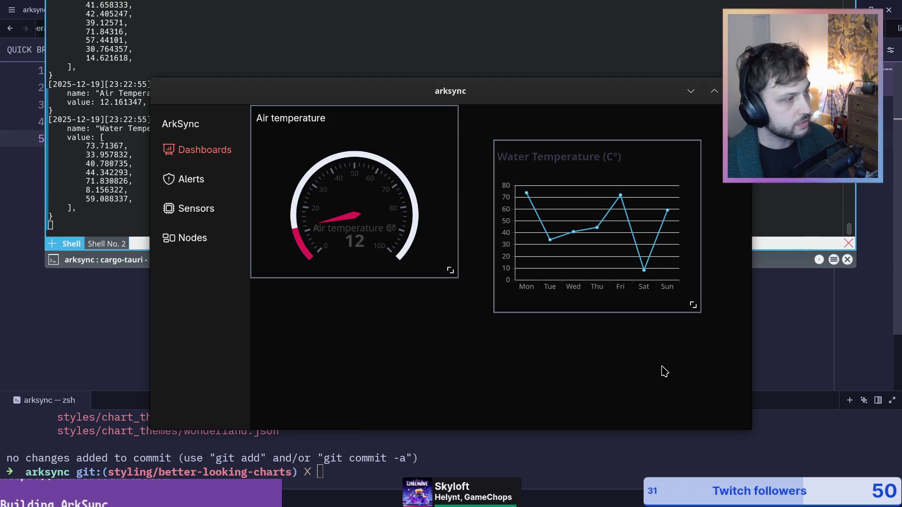
click(94, 199)
click(276, 332)
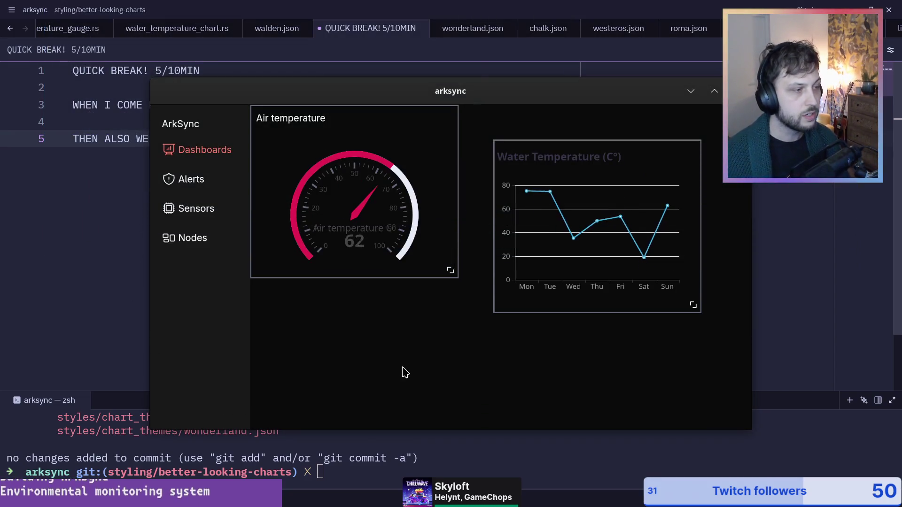
Shift the ArkSync window up and left, then maximize it to fill the screen
mouse_move(521, 94)
mouse_down()
mouse_move(669, 163)
mouse_move(543, 97)
mouse_up()
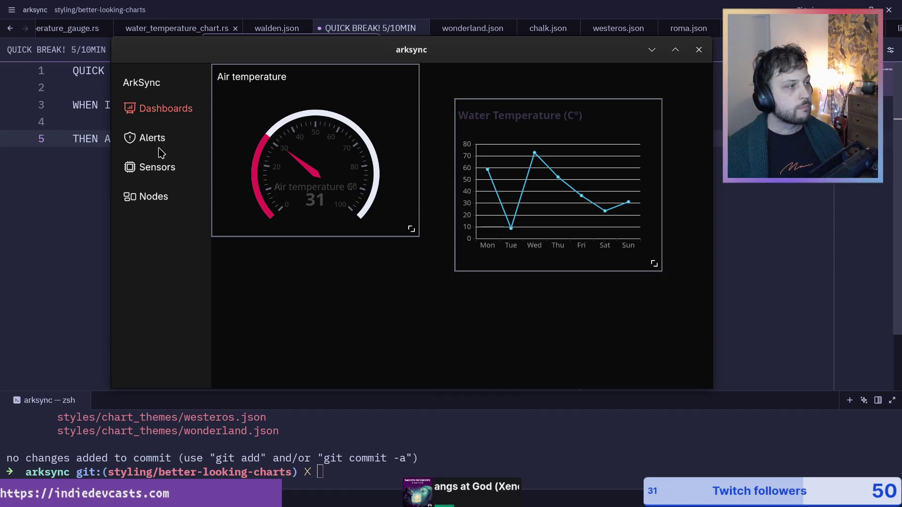
double_click(473, 55)
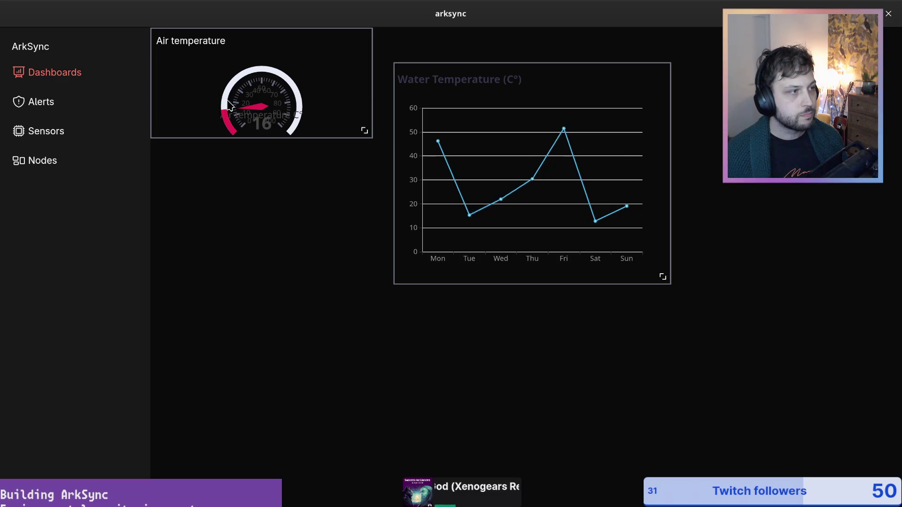
Enlarge the Air temperature gauge card and move the Water Temperature chart to the upper right
drag(364, 131, 368, 196)
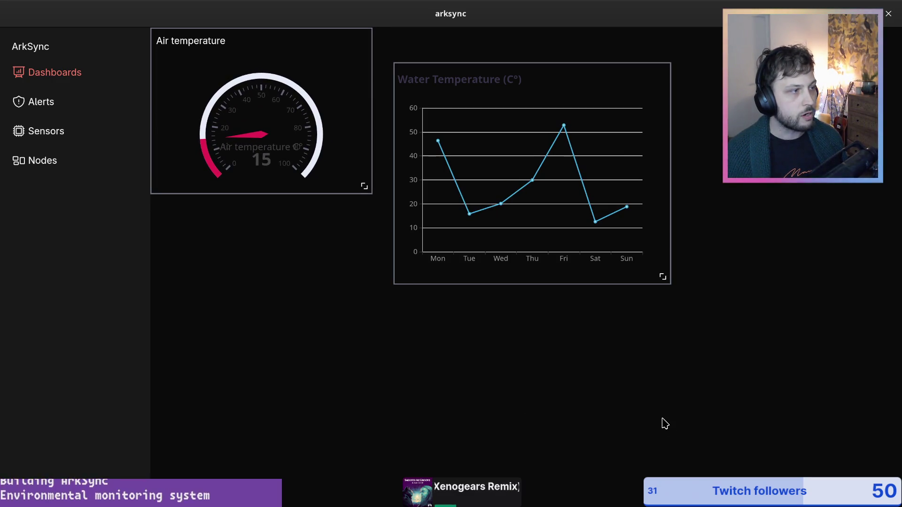
drag(475, 66, 570, 197)
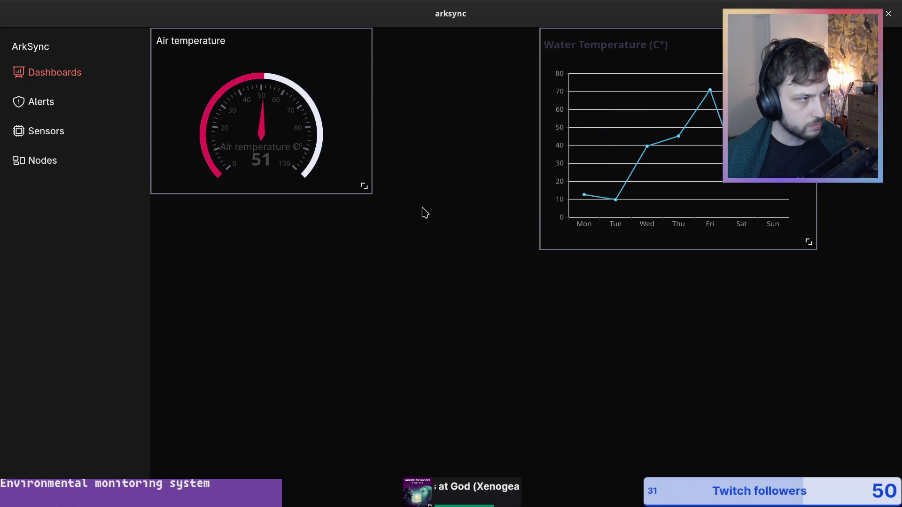
key(alt+Tab)
Cycle the window switcher to the Brave window showing the Enclosure kits collection
key(shift+Tab)
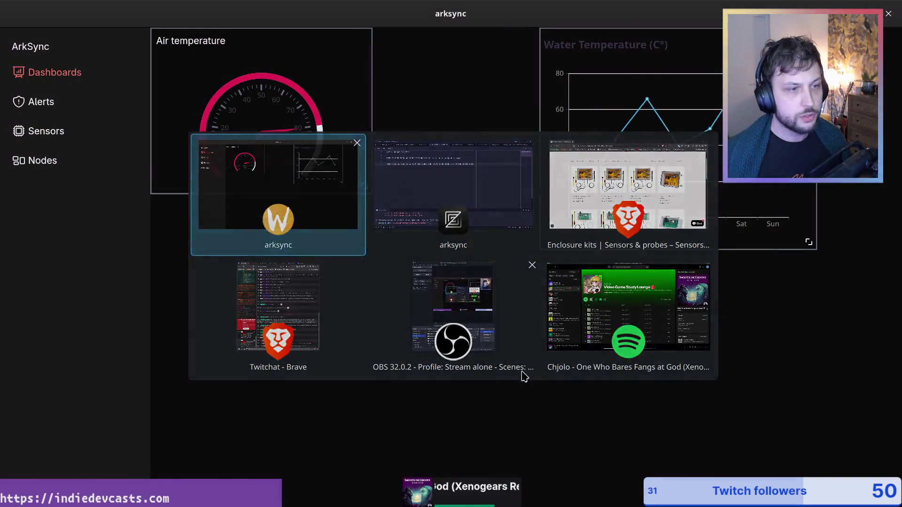
key(Tab)
key(Tab)
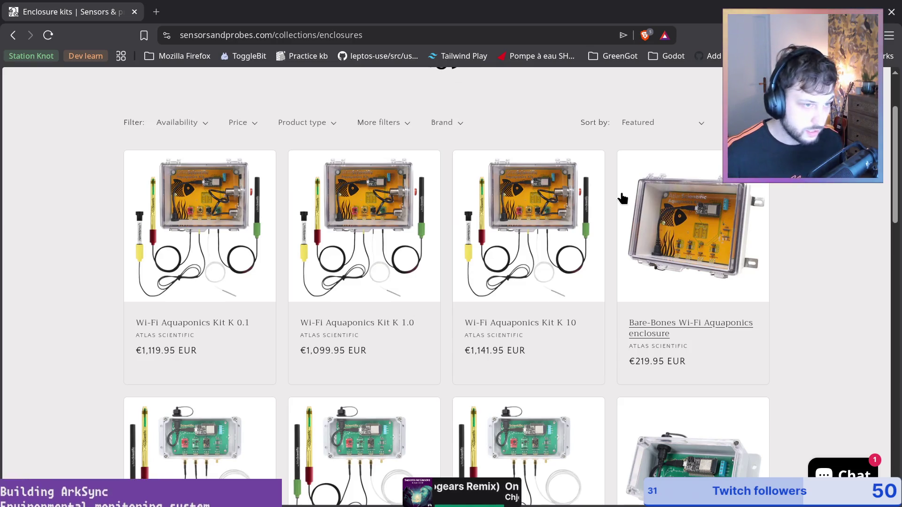
Reload the Sensors & Probes enclosure kits page
key(ctrl+r)
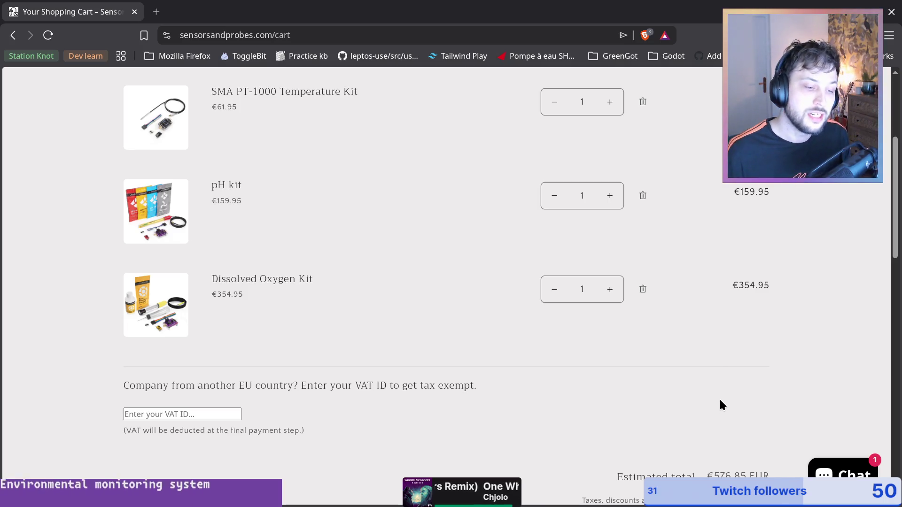
scroll(358, 347, up, 4)
scroll(270, 286, down, 3)
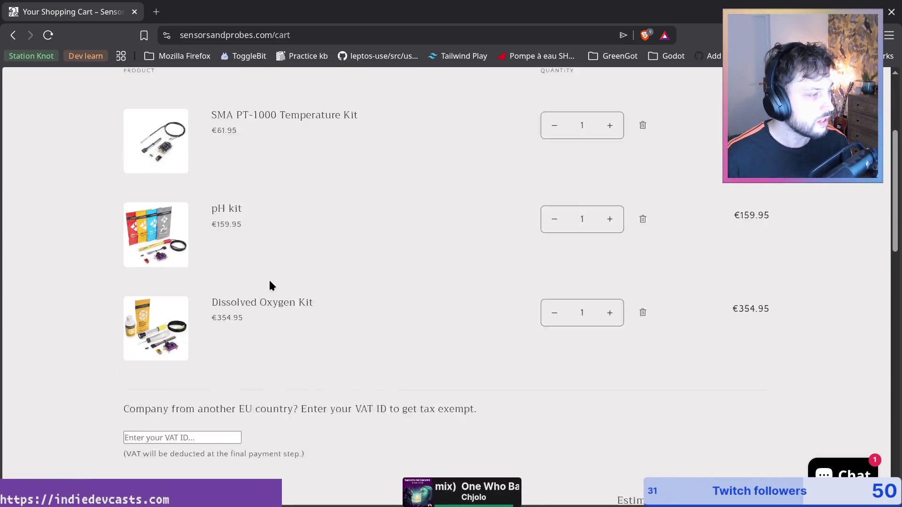
scroll(281, 196, up, 1)
scroll(281, 195, up, 1)
click(284, 195)
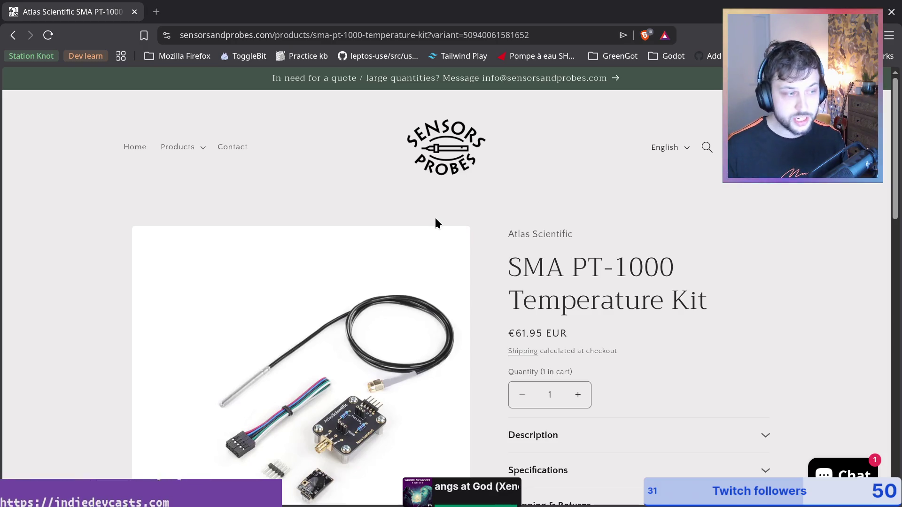
scroll(724, 342, down, 5)
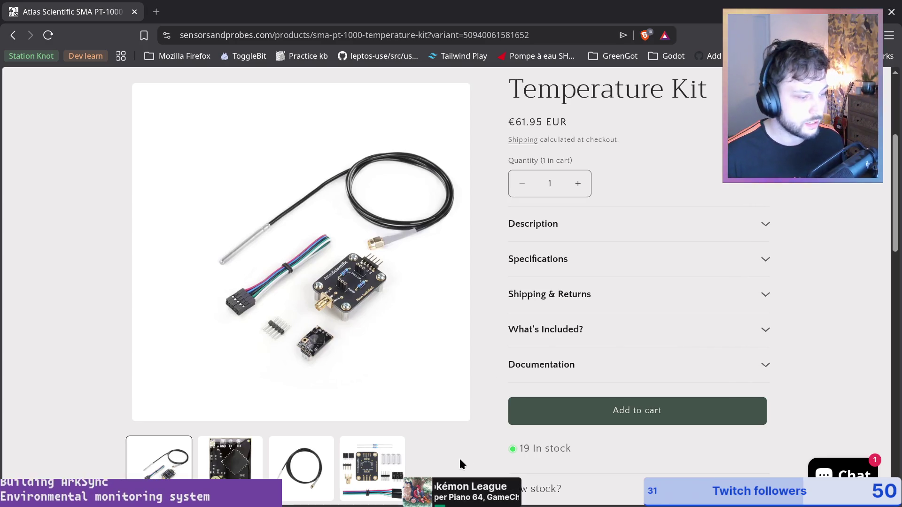
scroll(483, 427, down, 4)
scroll(652, 278, up, 6)
key(alt+Left)
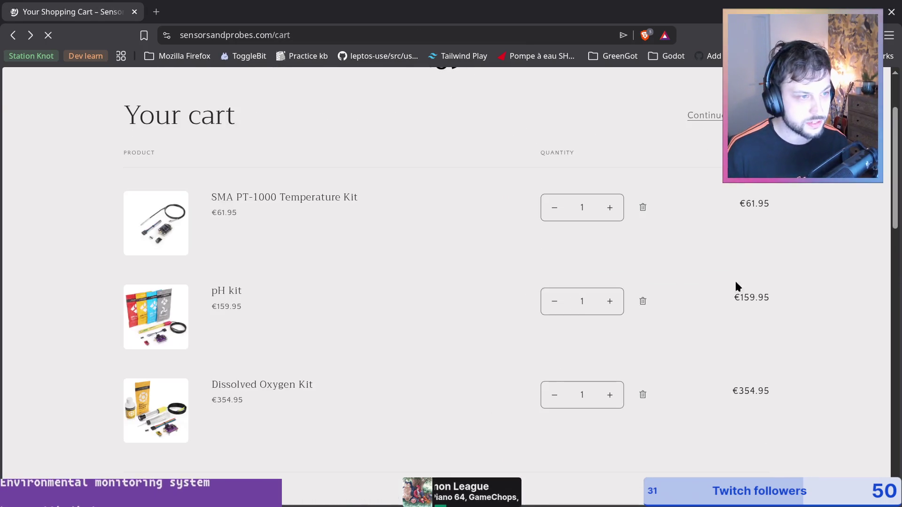
Browse back and forth through the pH kit and Dissolved Oxygen Kit pages, ending on the cart
key(alt+Right)
scroll(636, 297, down, 4)
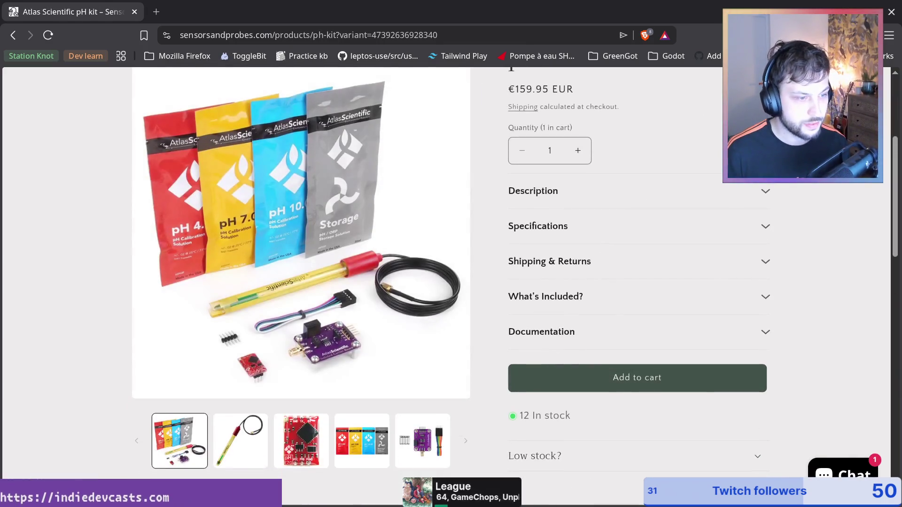
key(alt+Left)
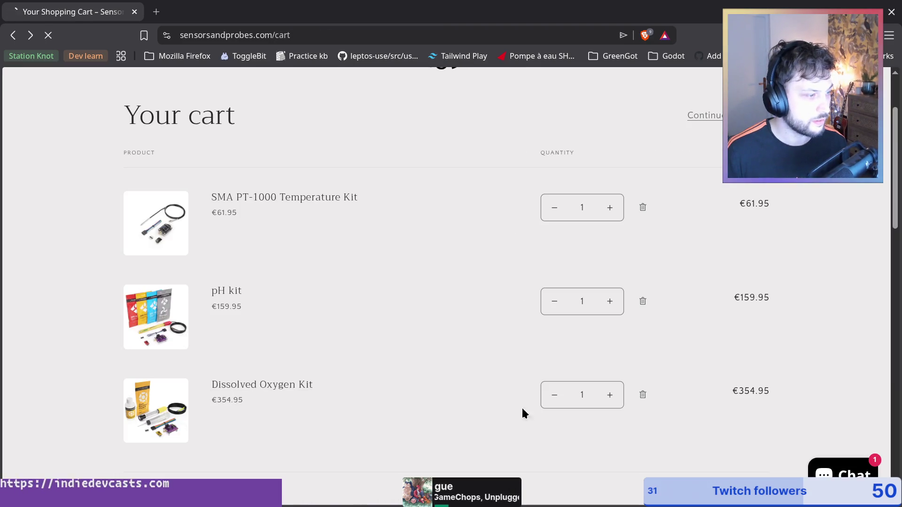
key(alt+Left)
scroll(604, 433, down, 9)
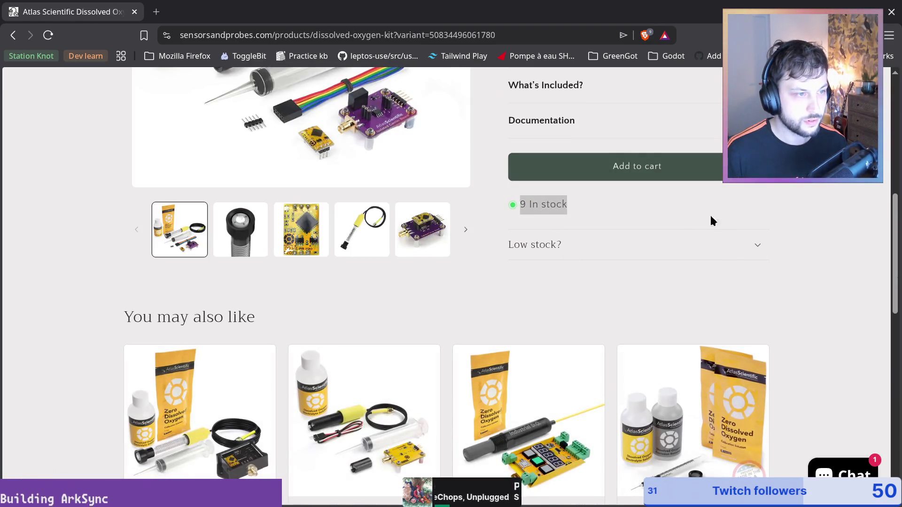
scroll(477, 231, up, 10)
key(alt+Right)
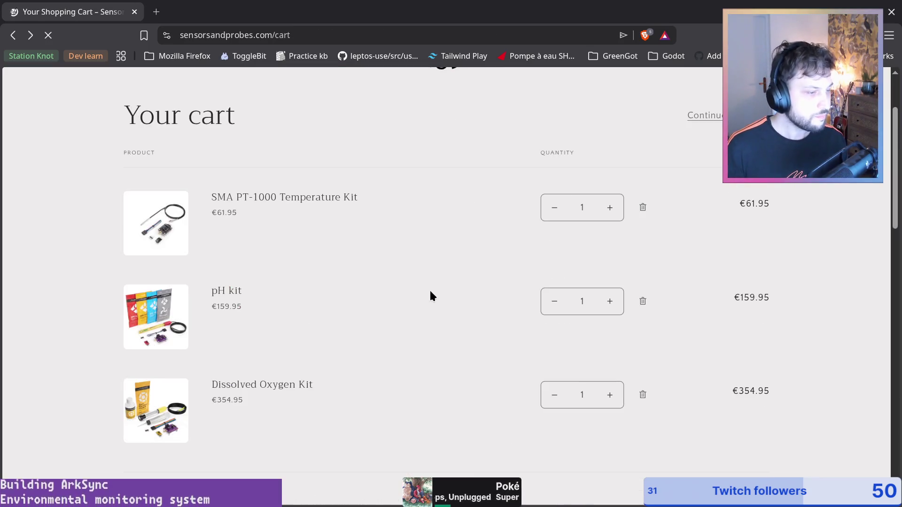
Open the SMA PT-1000 Temperature Kit from the cart and expand its description
click(353, 200)
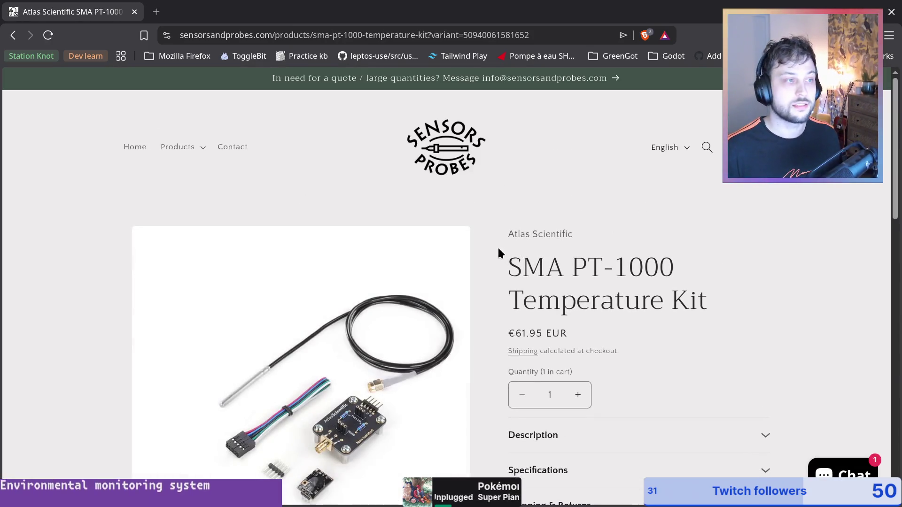
scroll(686, 250, down, 4)
scroll(672, 218, up, 2)
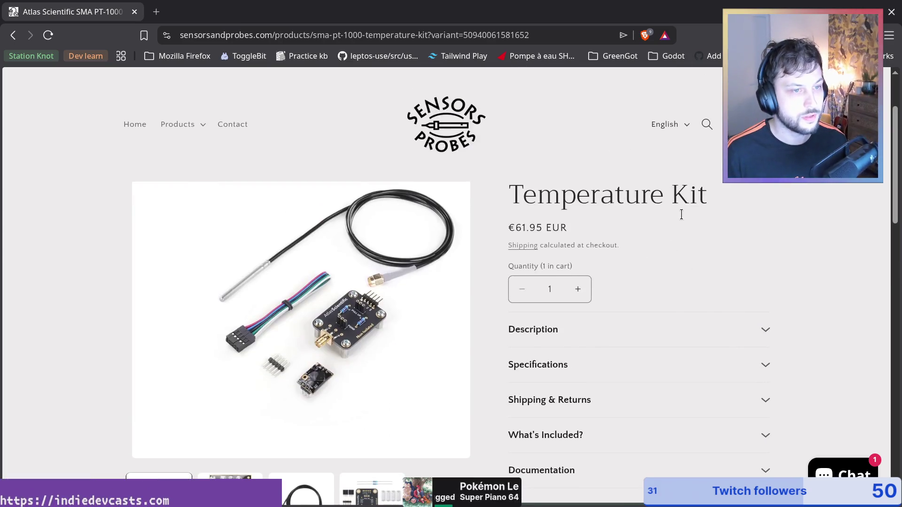
click(765, 332)
scroll(641, 336, down, 4)
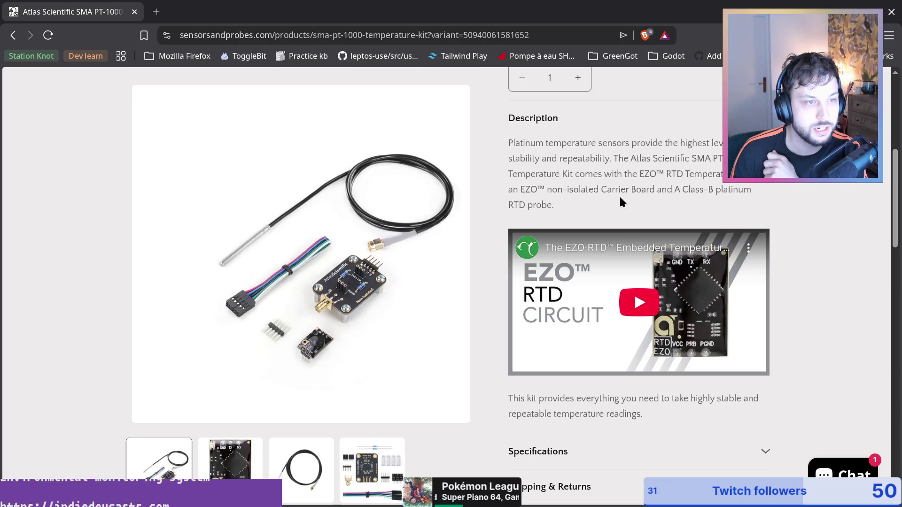
click(675, 194)
Highlight the Class-B platinum phrase in the PT-1000 kit description, then deselect it
drag(661, 190, 744, 191)
click(740, 205)
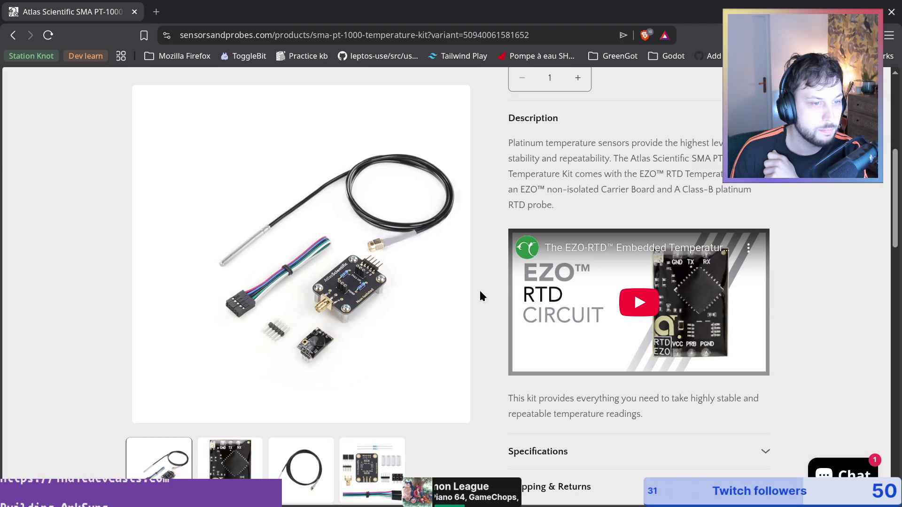
scroll(481, 293, down, 5)
Expand the kit's specifications table and select the full RTD specification value
click(626, 239)
scroll(798, 320, down, 2)
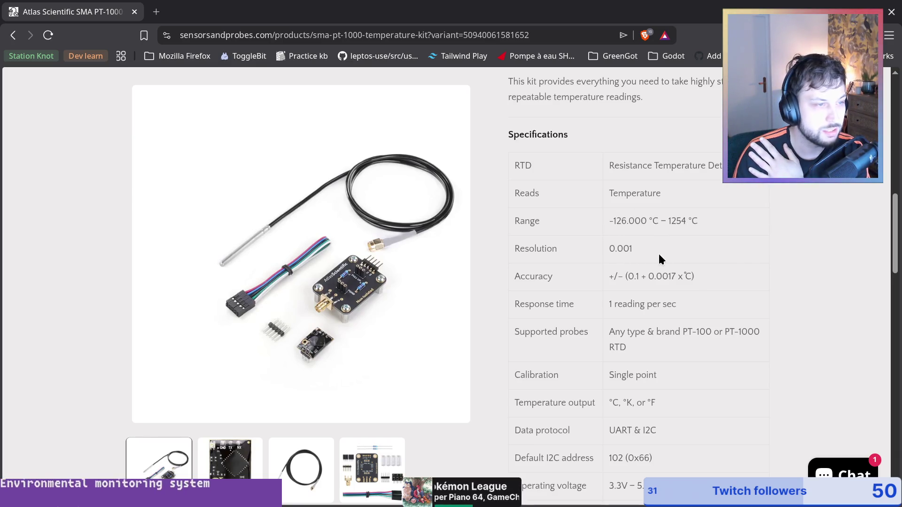
scroll(658, 258, up, 3)
scroll(706, 371, down, 1)
scroll(702, 309, down, 2)
triple_click(697, 175)
scroll(695, 258, down, 3)
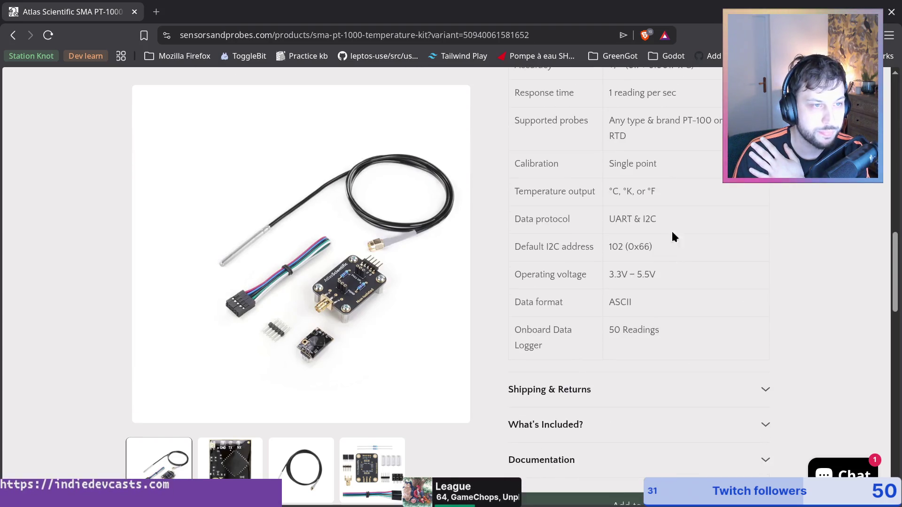
scroll(676, 241, up, 2)
scroll(656, 241, up, 1)
scroll(622, 210, up, 3)
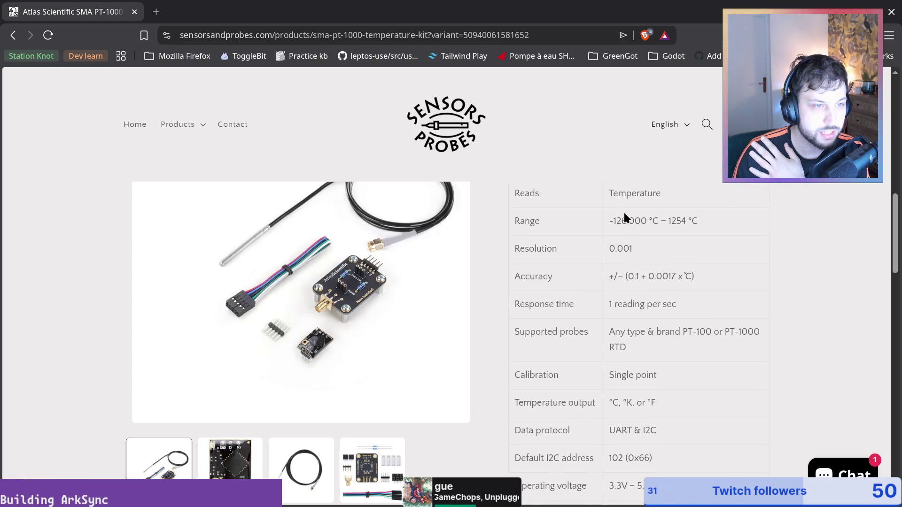
click(606, 272)
Scroll past the spec table and expand the Shipping & Returns policy
scroll(646, 339, down, 4)
scroll(646, 357, down, 4)
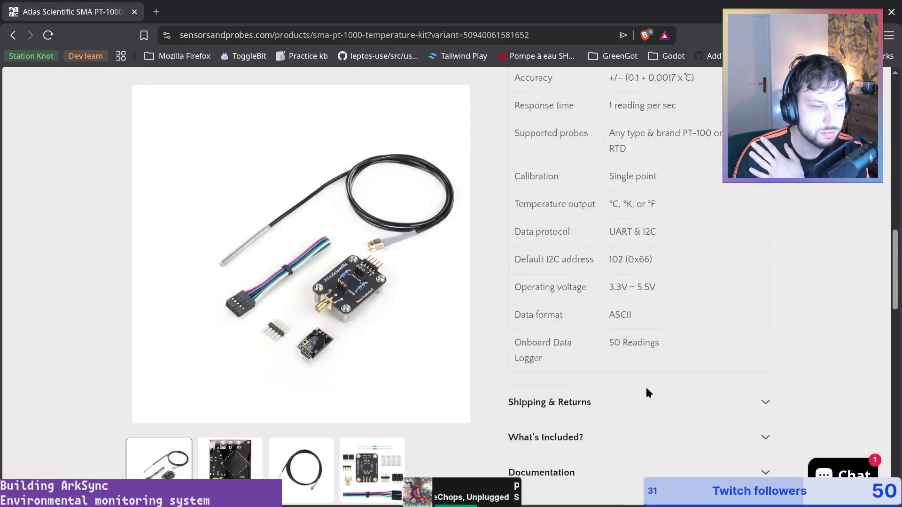
scroll(686, 303, up, 5)
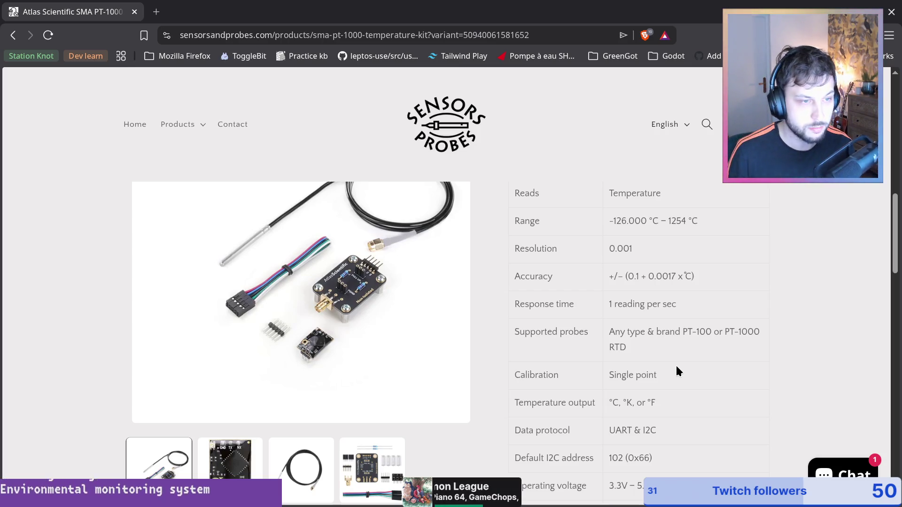
scroll(674, 371, down, 5)
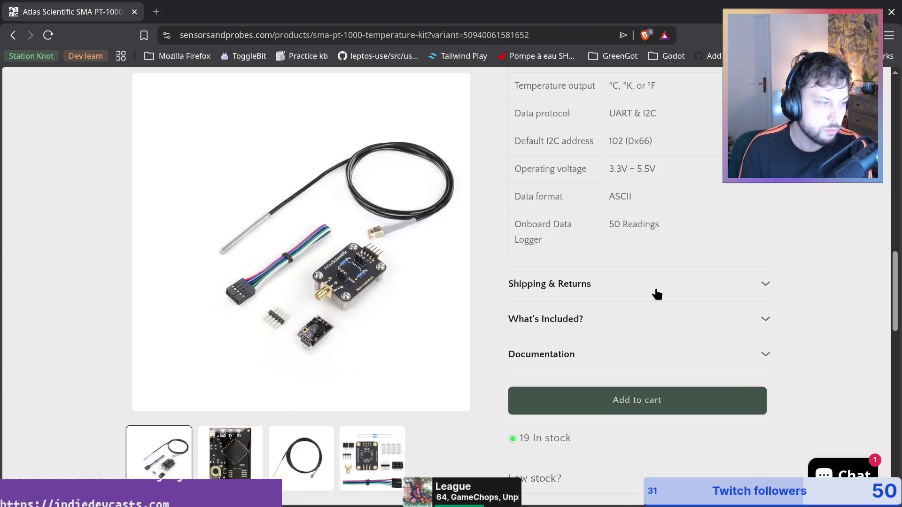
click(668, 294)
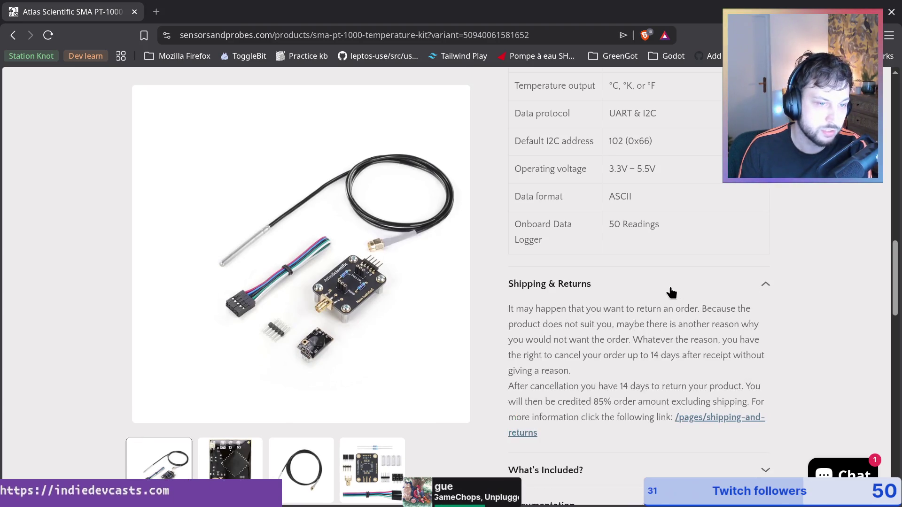
Expand the PT-1000 kit's What's Included? section
drag(523, 310, 740, 310)
click(599, 325)
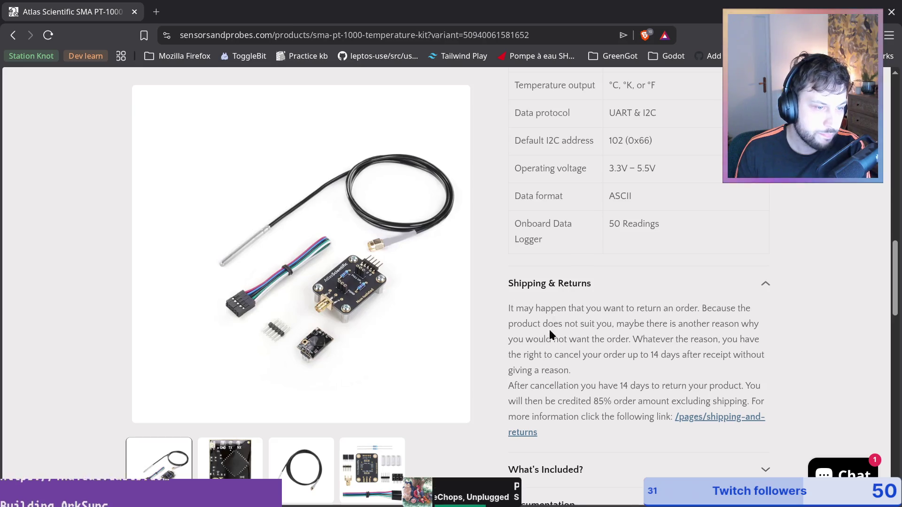
scroll(600, 325, down, 3)
click(609, 275)
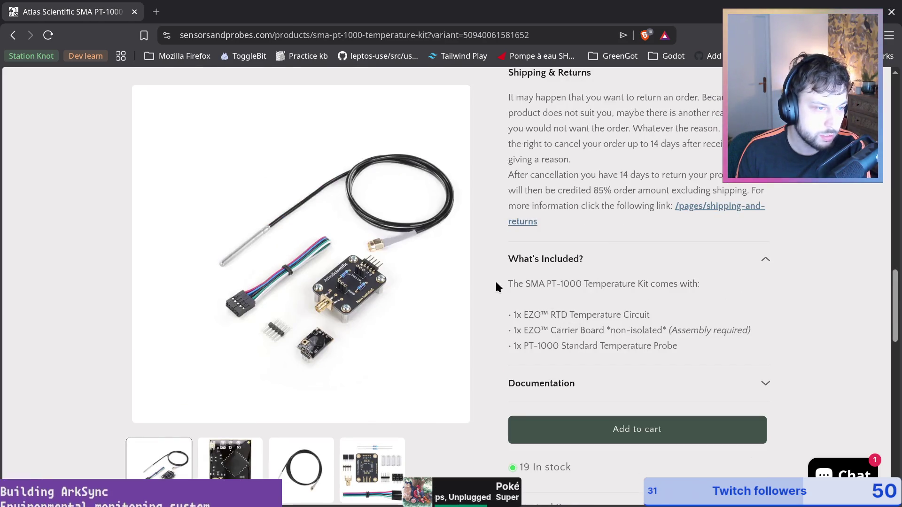
Highlight the kit-contents intro, RTD Temperature and Carrier Board lines one by one
drag(523, 283, 689, 283)
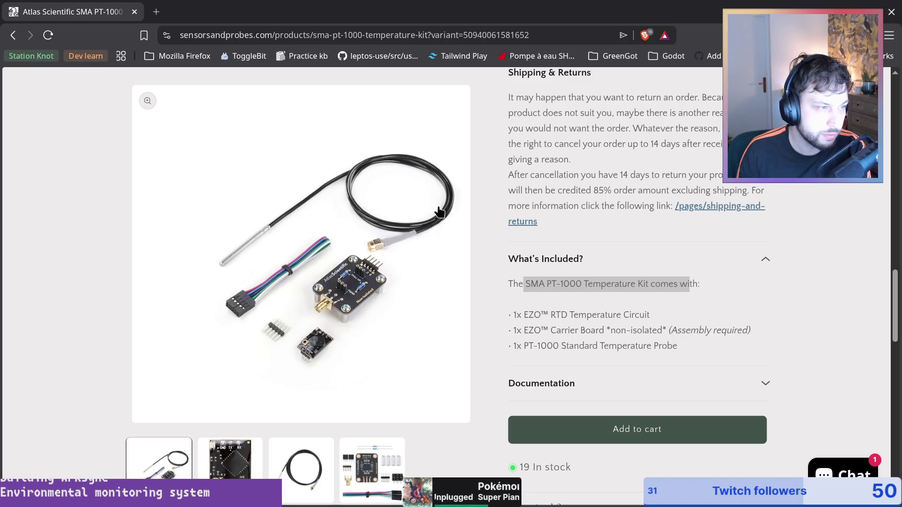
click(546, 325)
drag(550, 315, 630, 315)
click(575, 315)
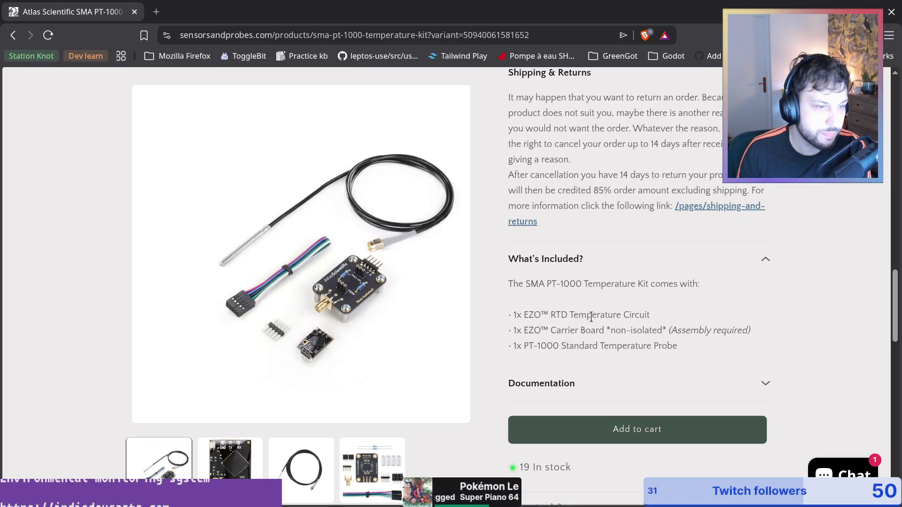
drag(551, 330, 761, 337)
click(597, 330)
click(670, 333)
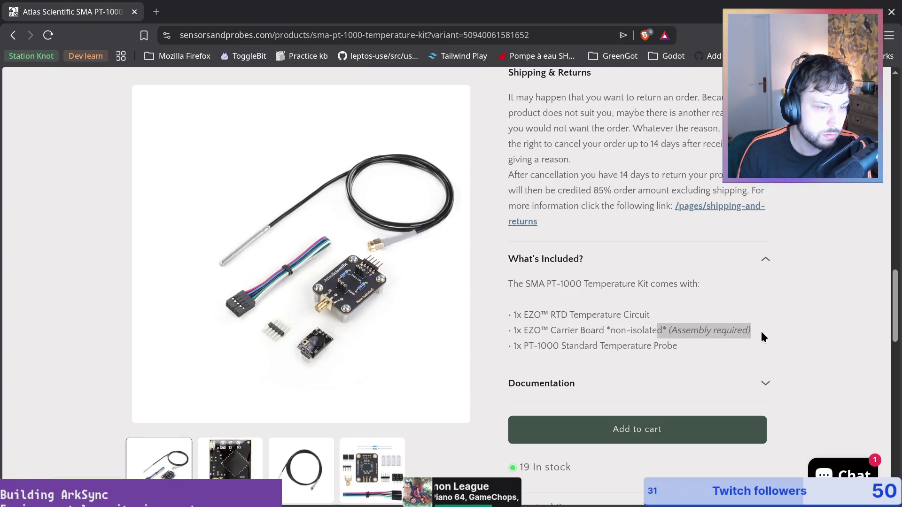
Switch the product gallery to the kit's fourth photo
drag(747, 331, 512, 314)
click(741, 330)
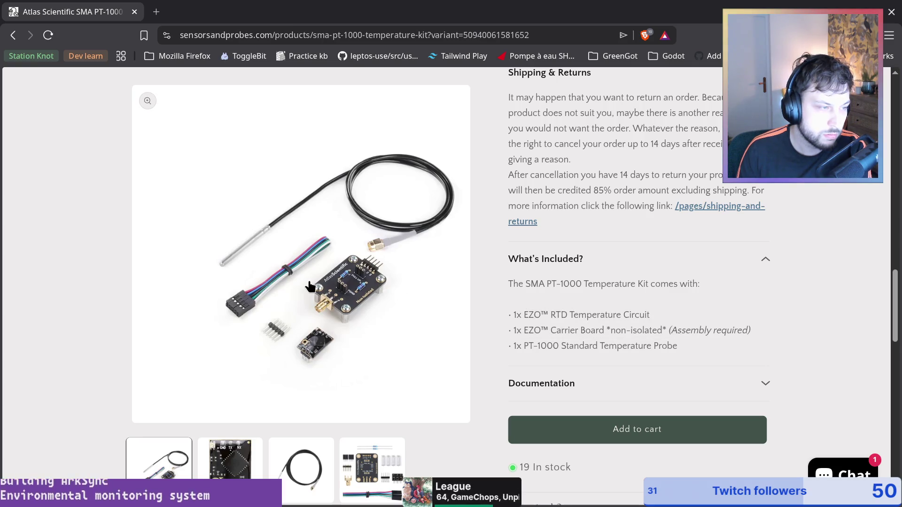
scroll(309, 286, down, 4)
click(380, 300)
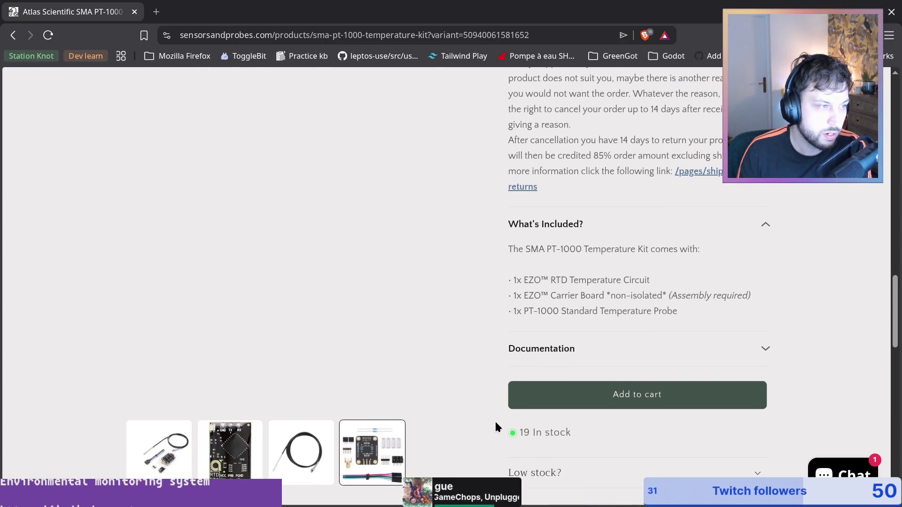
Highlight the non-isolated Carrier Board assembly note on the PT-1000 kit page
scroll(479, 390, down, 2)
scroll(414, 350, down, 1)
scroll(414, 350, down, 2)
scroll(433, 396, up, 3)
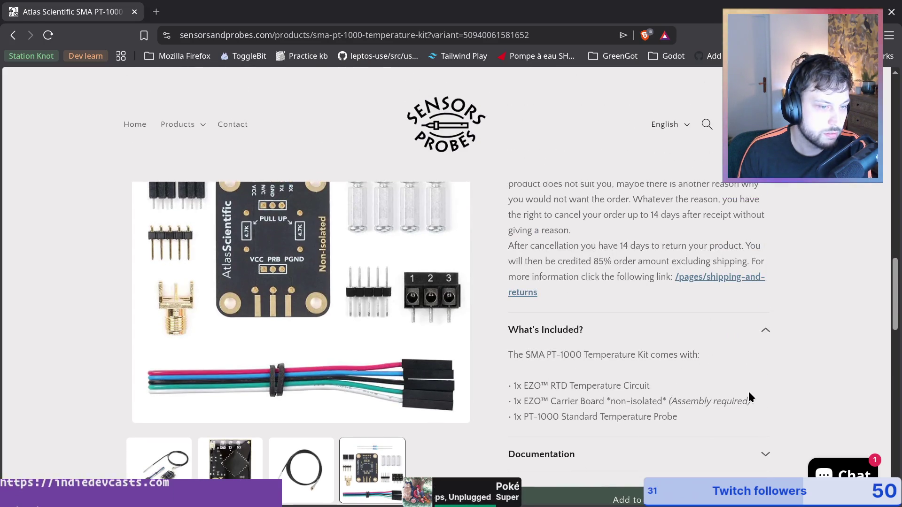
drag(541, 402, 731, 403)
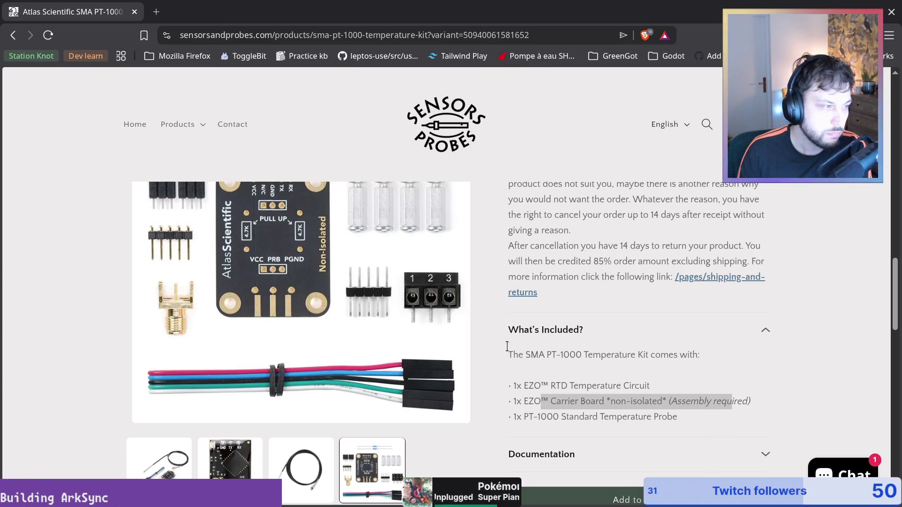
scroll(369, 353, up, 5)
scroll(114, 329, down, 6)
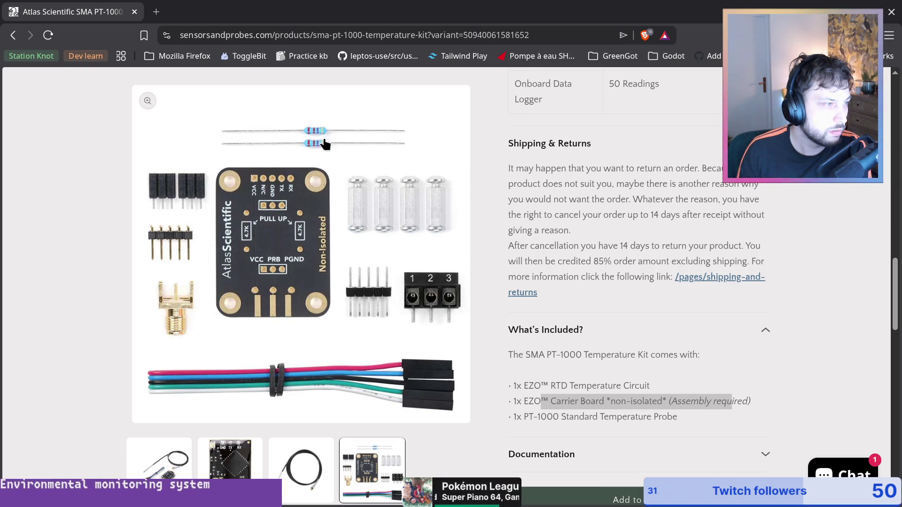
scroll(404, 432, down, 5)
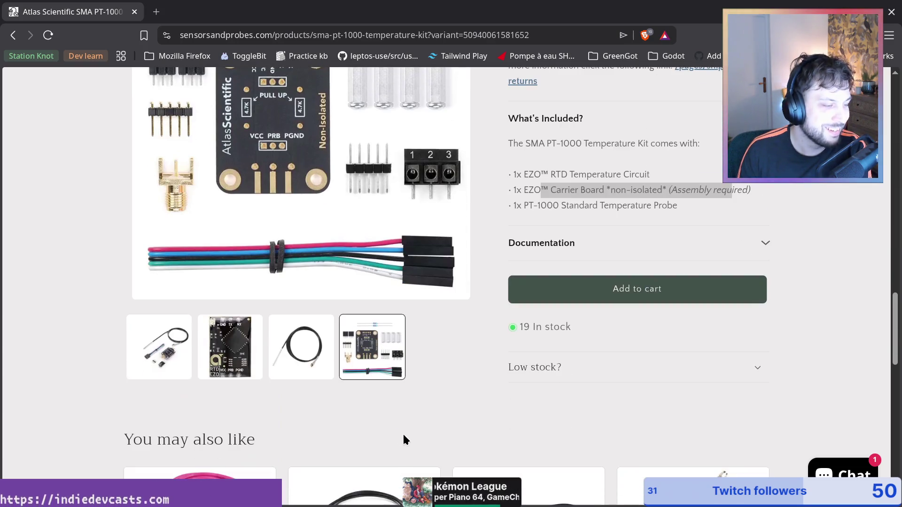
scroll(371, 334, down, 2)
scroll(399, 404, up, 4)
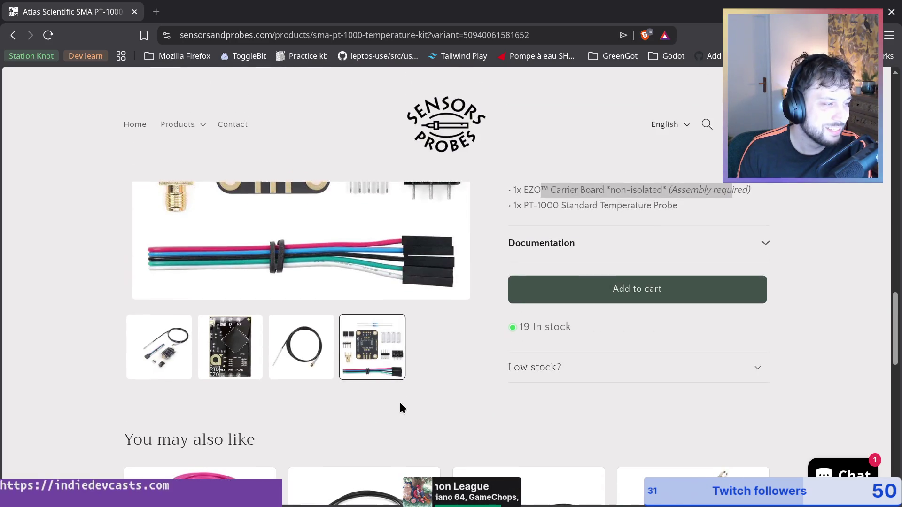
scroll(590, 306, up, 2)
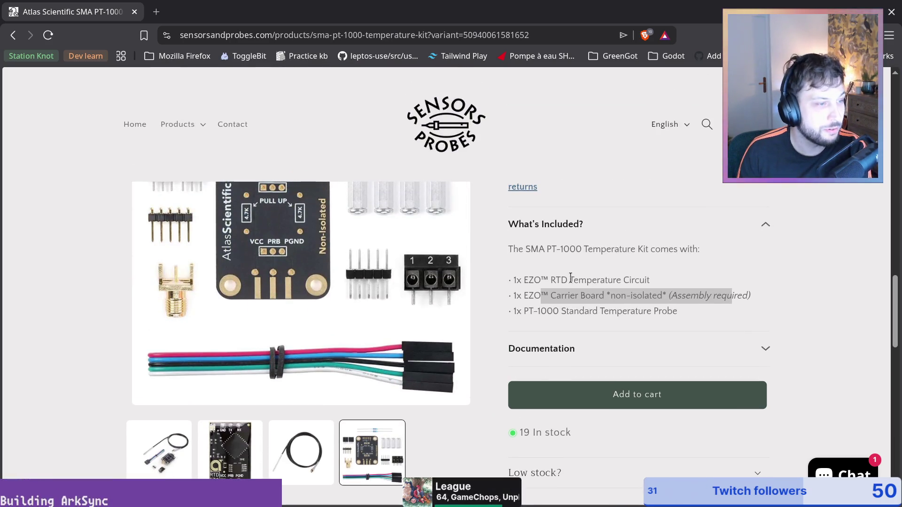
scroll(587, 270, down, 5)
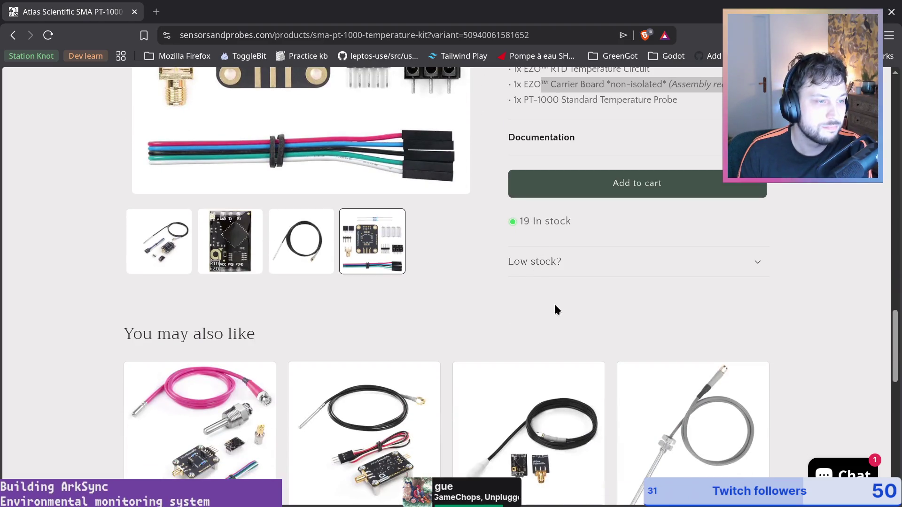
Expand the Low stock? note, then return to the shopping cart
click(719, 263)
scroll(620, 350, up, 5)
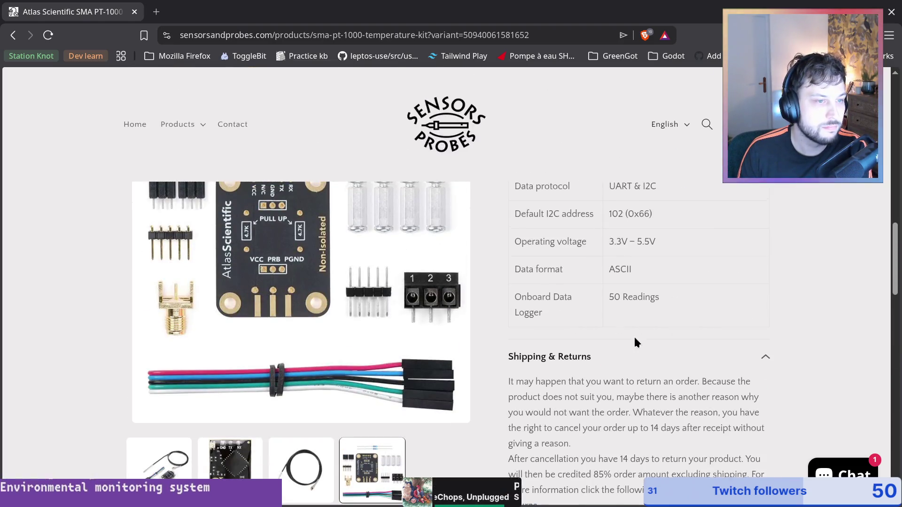
scroll(634, 338, up, 10)
key(alt+Left)
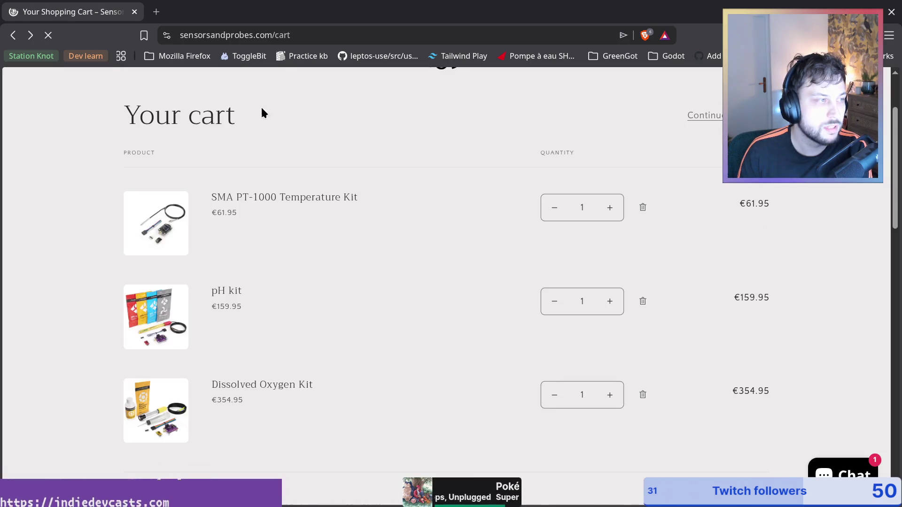
scroll(324, 178, up, 3)
click(178, 147)
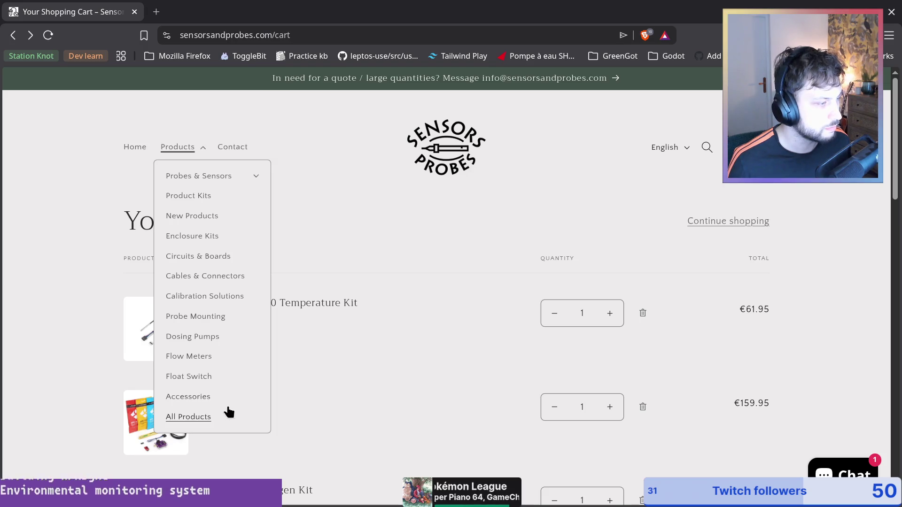
click(450, 280)
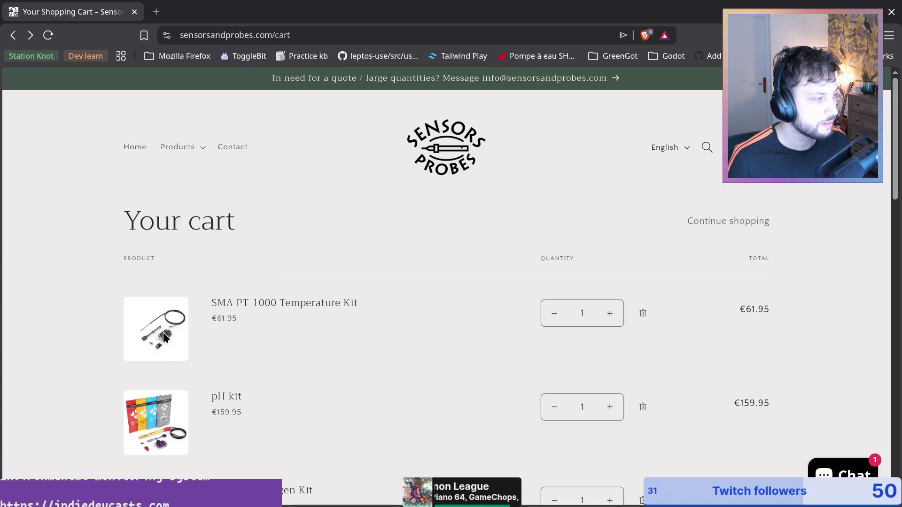
Open the SMA PT-1000 kit page and view its fourth, third and first product photos
click(218, 311)
scroll(730, 362, down, 5)
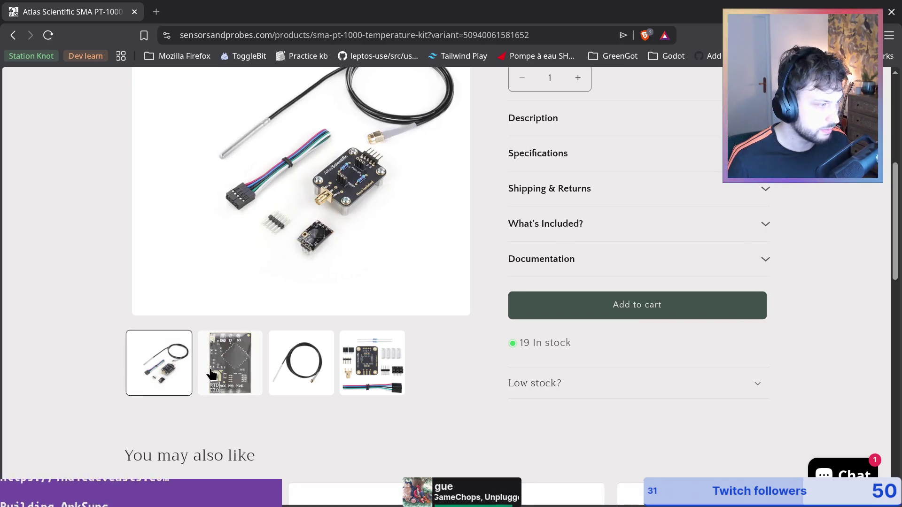
click(371, 364)
click(302, 475)
click(153, 469)
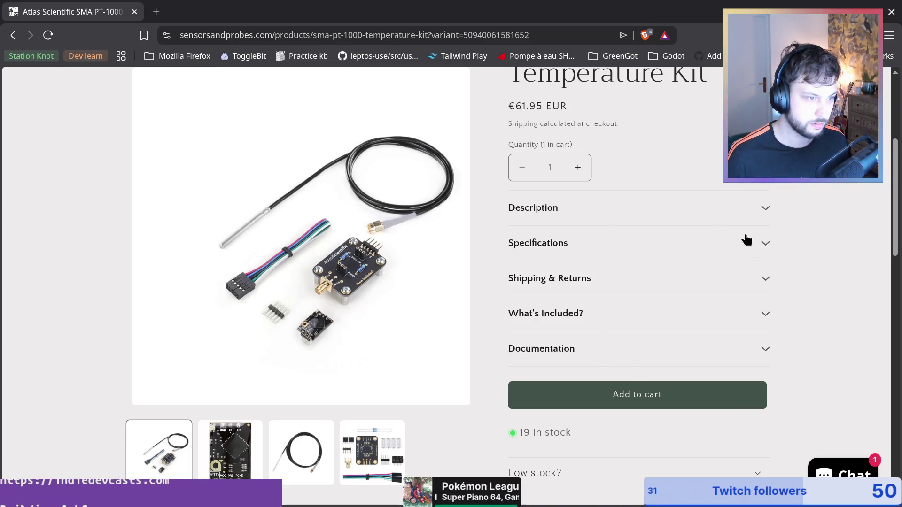
Expand Specifications and Documentation, then open the Raspberry Pi Sample Code PDF in a new tab
click(761, 245)
scroll(643, 333, down, 3)
scroll(643, 333, down, 10)
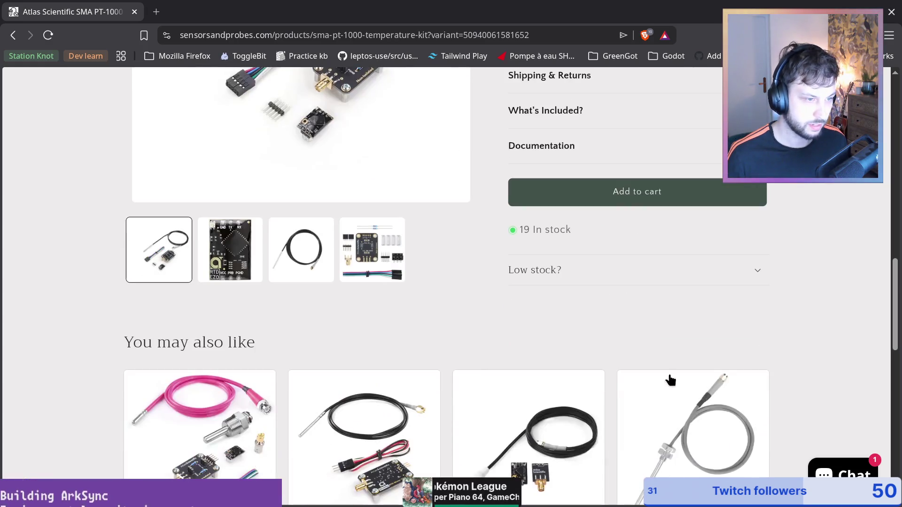
click(713, 145)
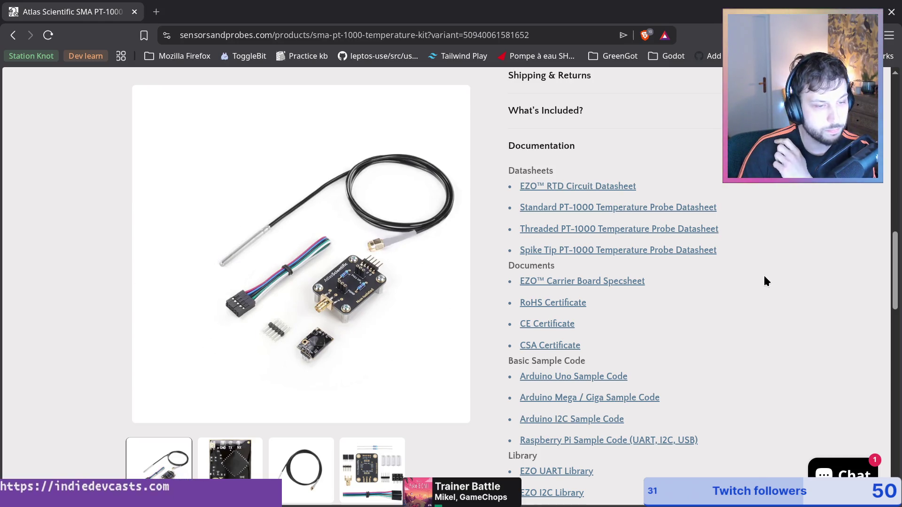
scroll(733, 329, down, 2)
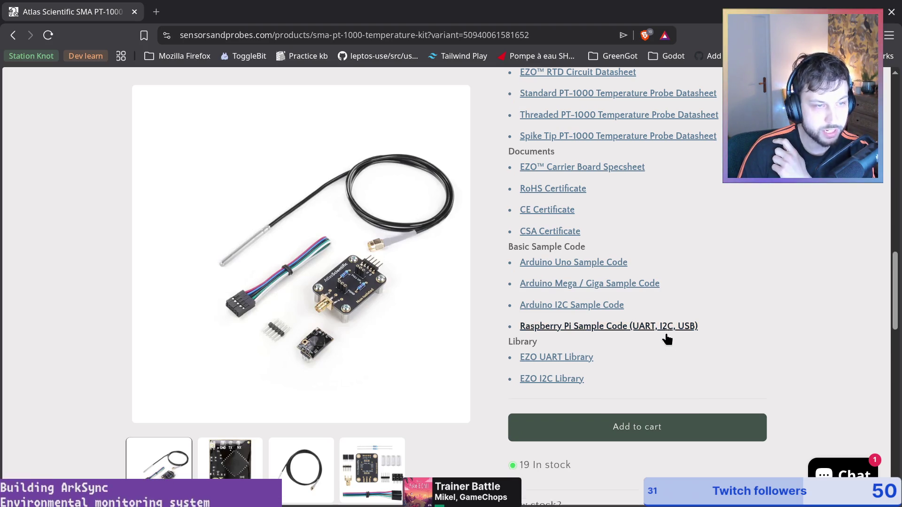
middle_click(666, 333)
click(312, 10)
Scroll through page 9's I²C Mode wiring diagram and its pin list
scroll(441, 361, down, 20)
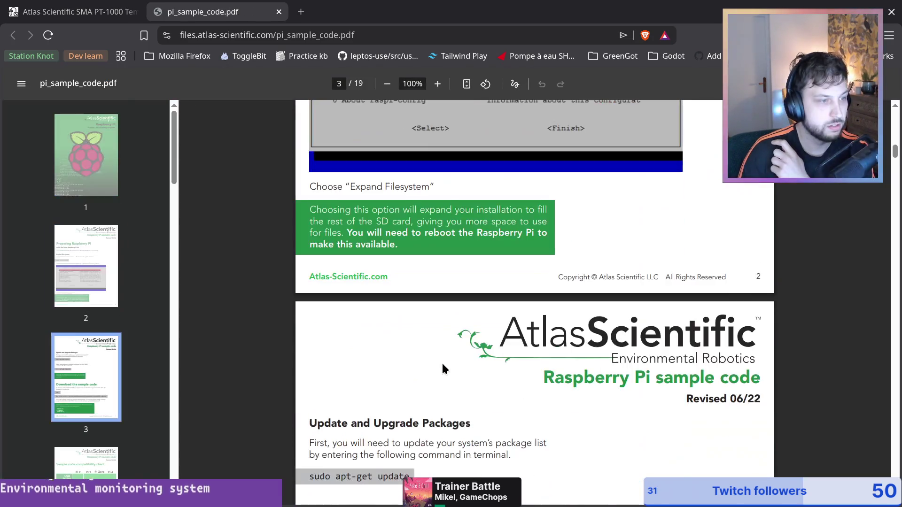
scroll(430, 357, up, 10)
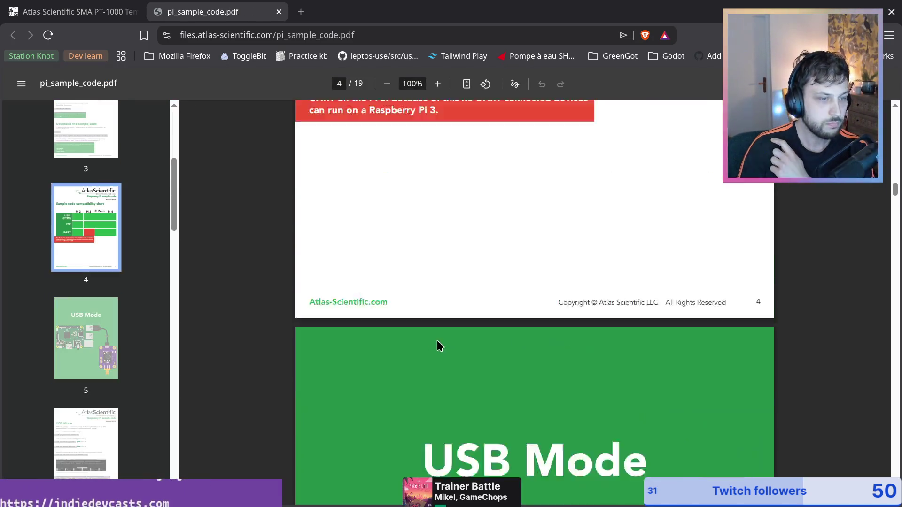
scroll(465, 334, down, 15)
scroll(624, 364, down, 3)
scroll(553, 320, up, 6)
scroll(493, 315, down, 10)
scroll(476, 312, down, 7)
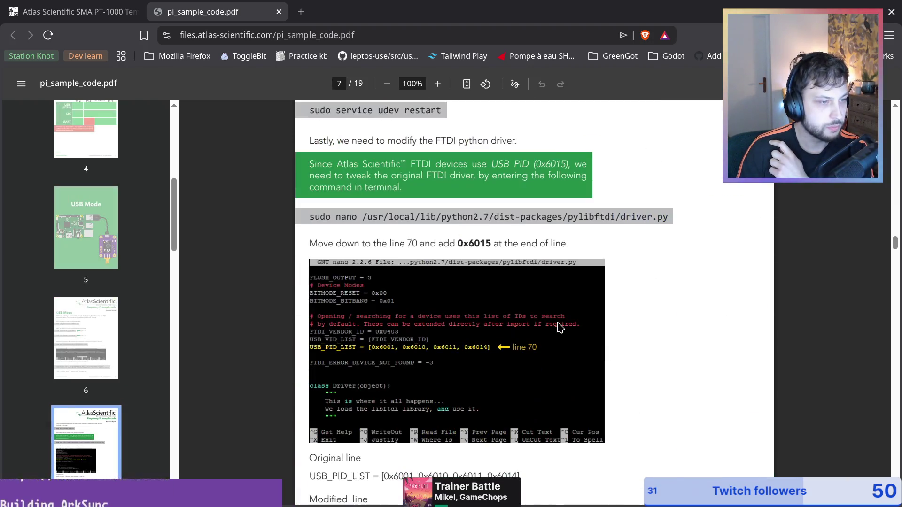
scroll(560, 333, up, 7)
scroll(463, 265, down, 4)
scroll(466, 255, down, 14)
scroll(567, 277, up, 3)
scroll(561, 284, down, 12)
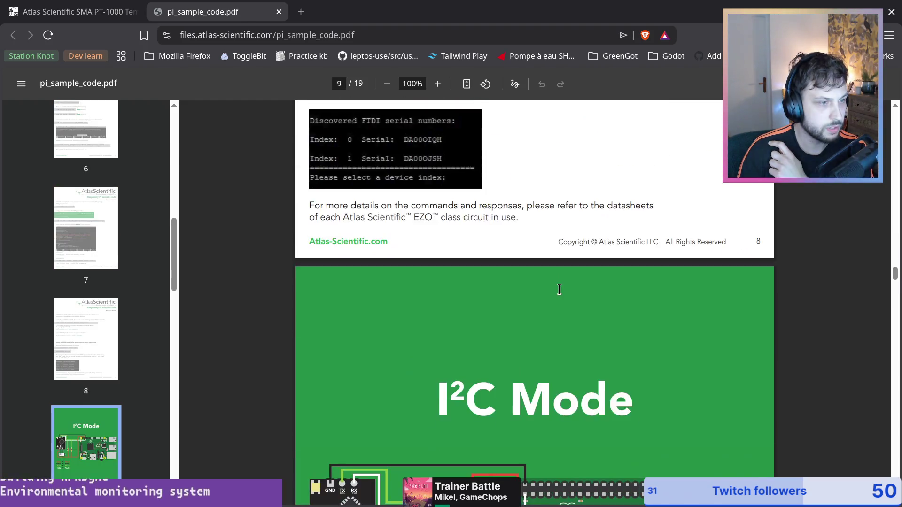
scroll(559, 289, down, 7)
scroll(485, 228, up, 2)
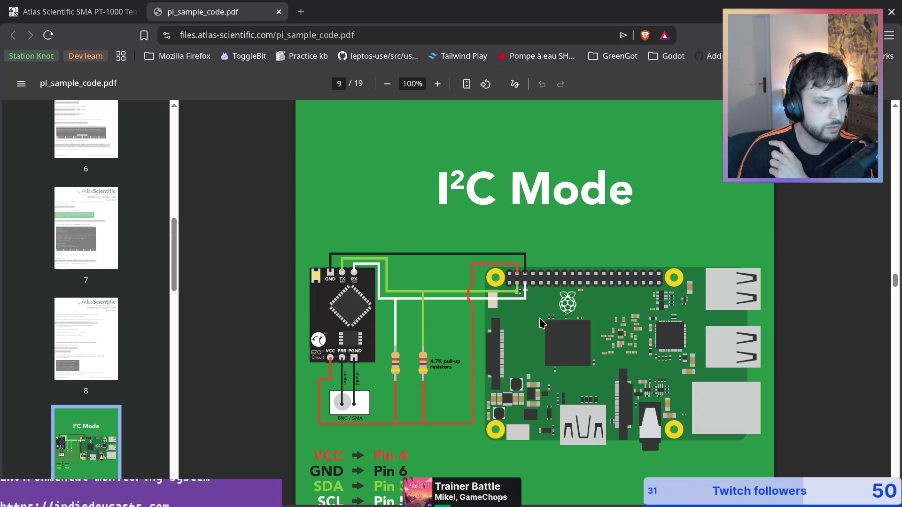
scroll(488, 331, down, 3)
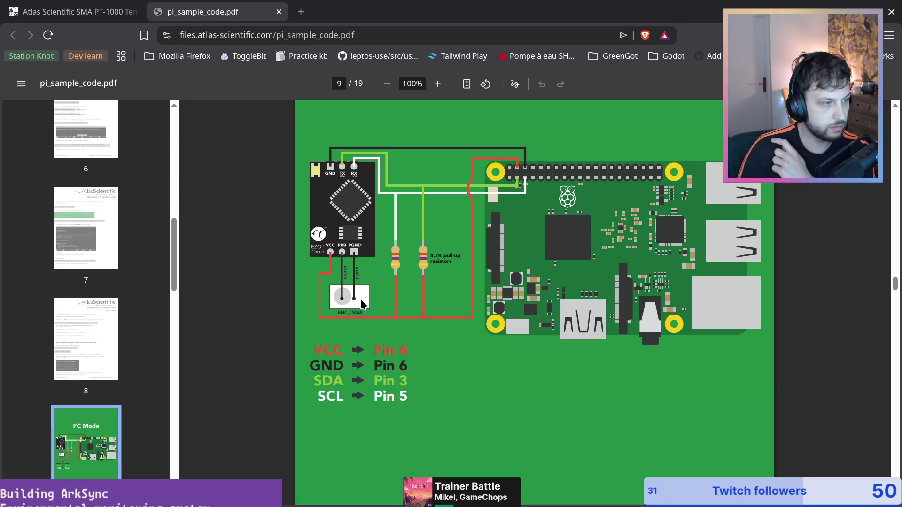
Scroll down to the page 12 raspi-config Interface Options screenshots
scroll(390, 298, up, 3)
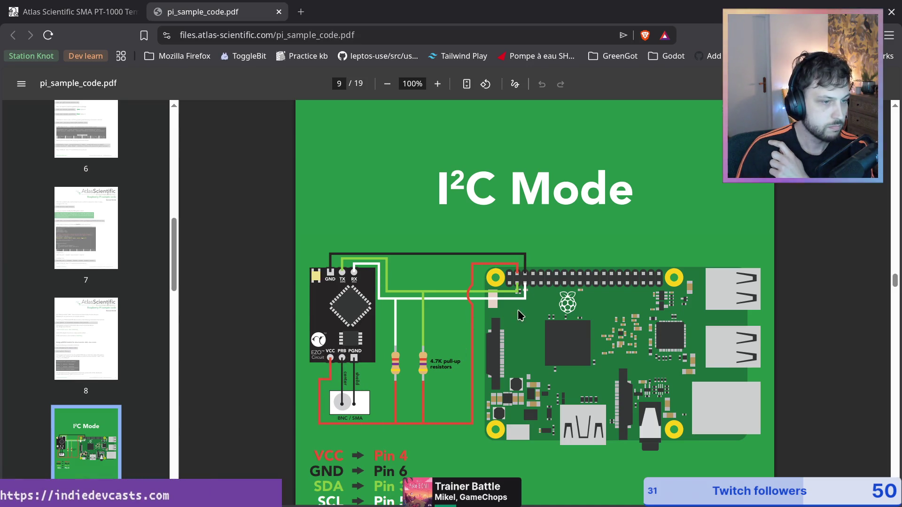
scroll(550, 291, up, 5)
scroll(612, 324, down, 5)
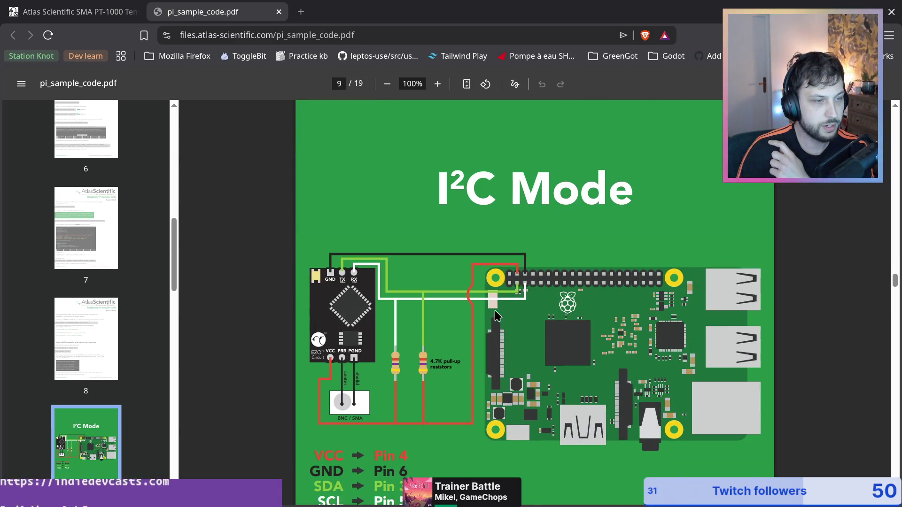
scroll(403, 413, down, 3)
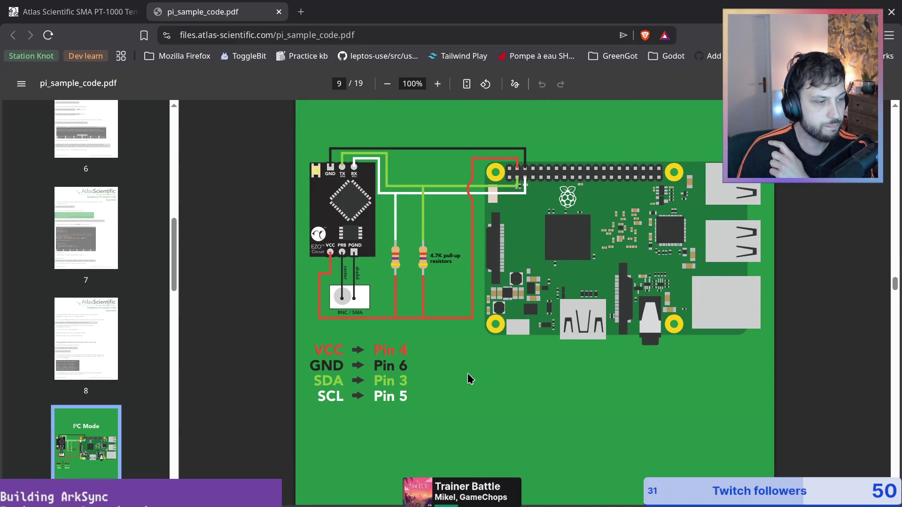
scroll(467, 374, up, 3)
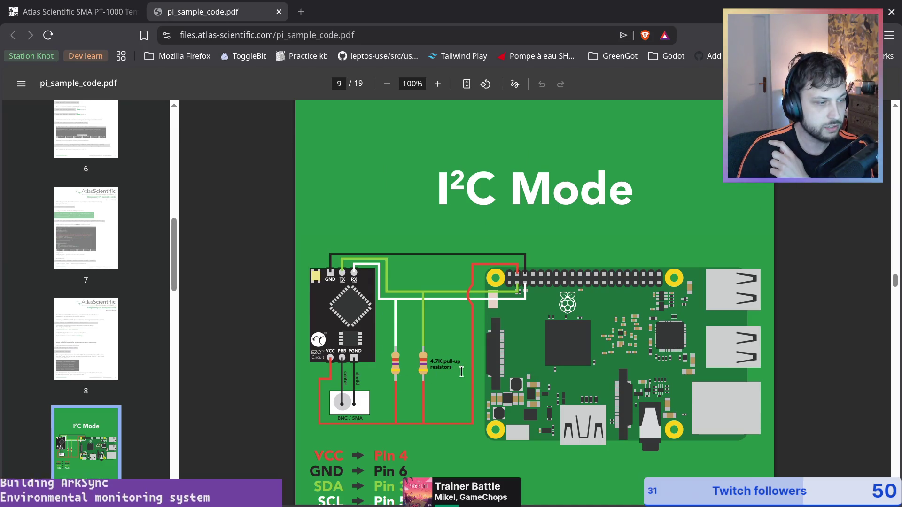
scroll(427, 342, down, 6)
scroll(435, 175, down, 20)
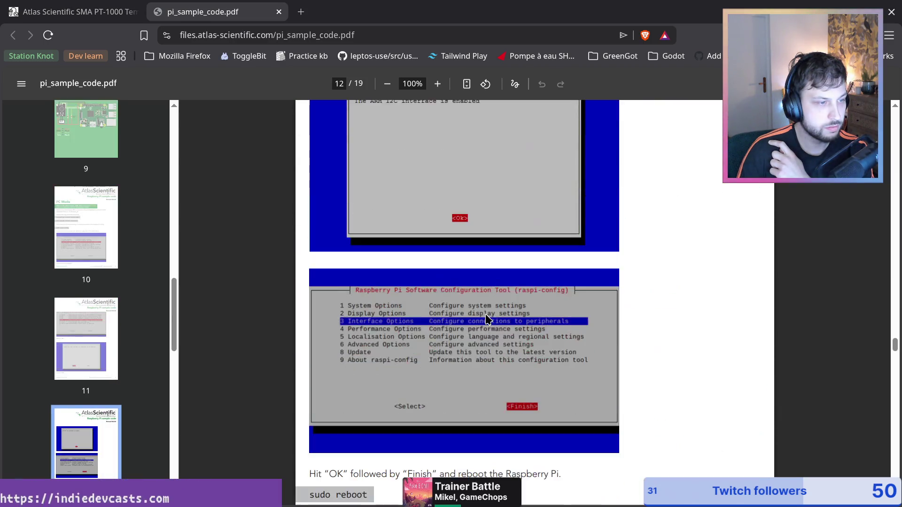
Highlight part of the UART Mode title on page 15, then clear it
scroll(484, 307, down, 20)
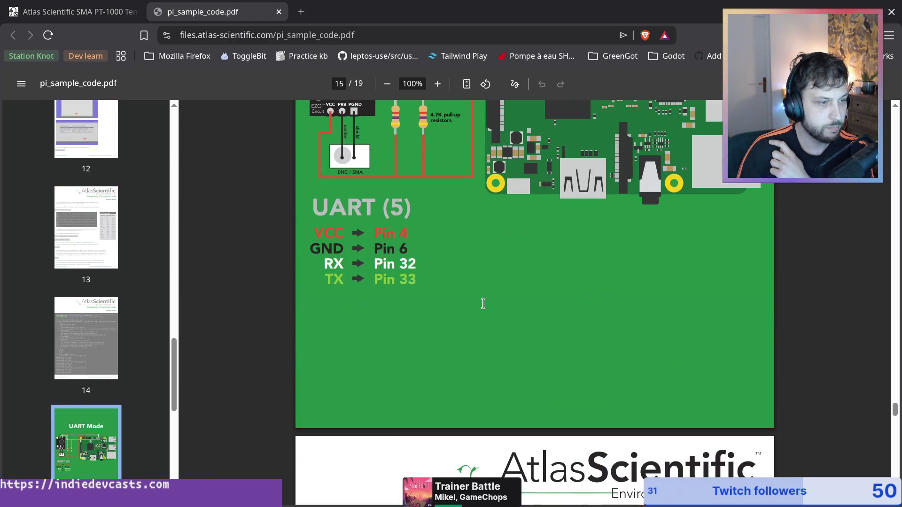
scroll(511, 327, up, 5)
drag(407, 146, 607, 142)
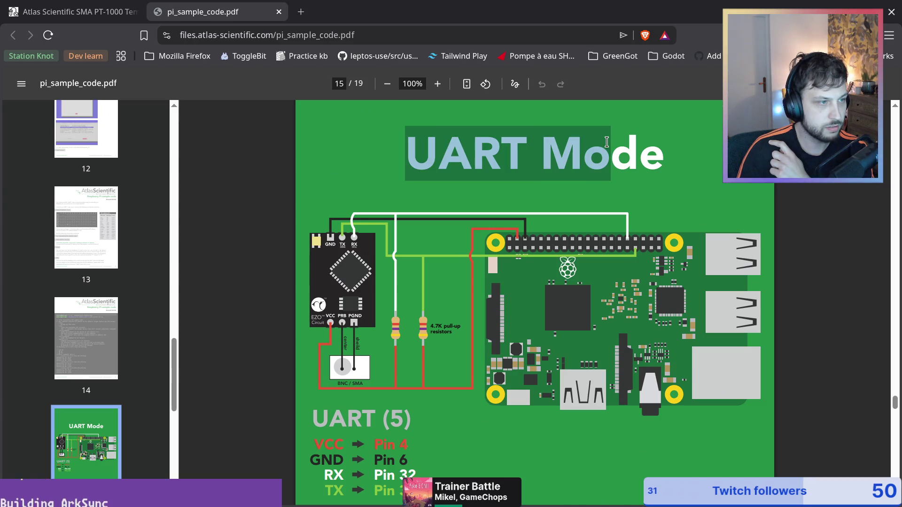
click(584, 196)
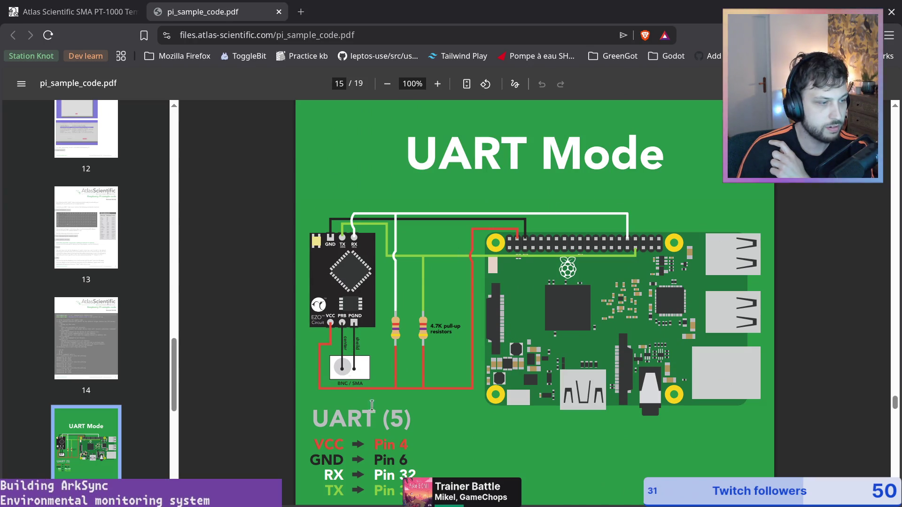
Browse pages 13–19, then return to page 9's I²C wiring diagram (SDA Pin 3, SCL Pin 5)
scroll(372, 400, up, 20)
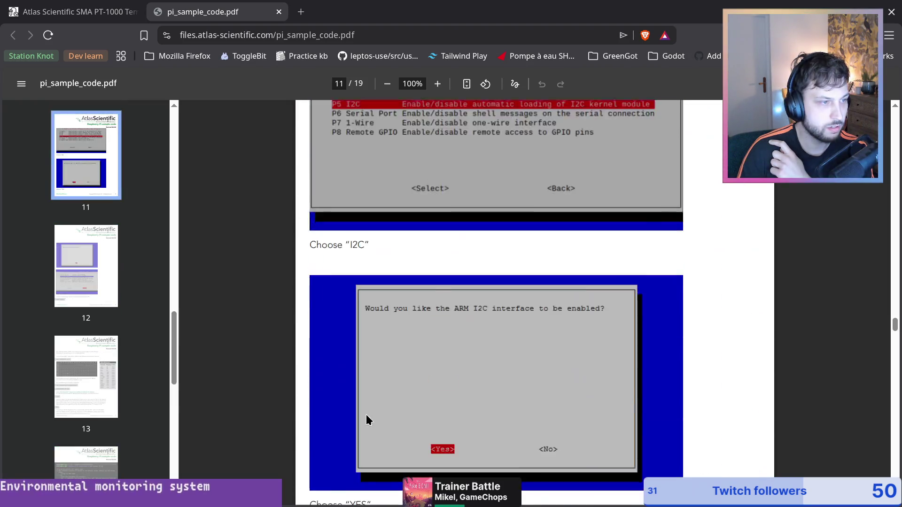
scroll(365, 419, down, 8)
scroll(388, 431, down, 18)
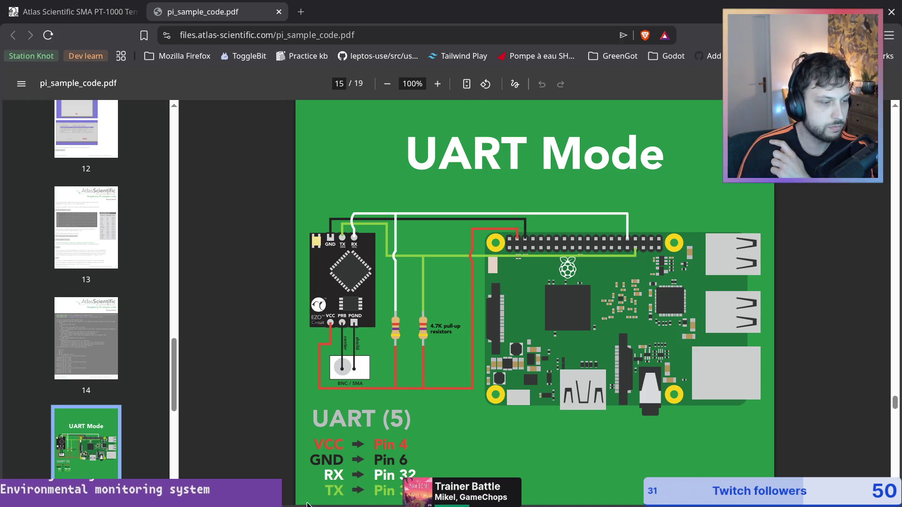
scroll(481, 250, down, 7)
scroll(381, 243, up, 7)
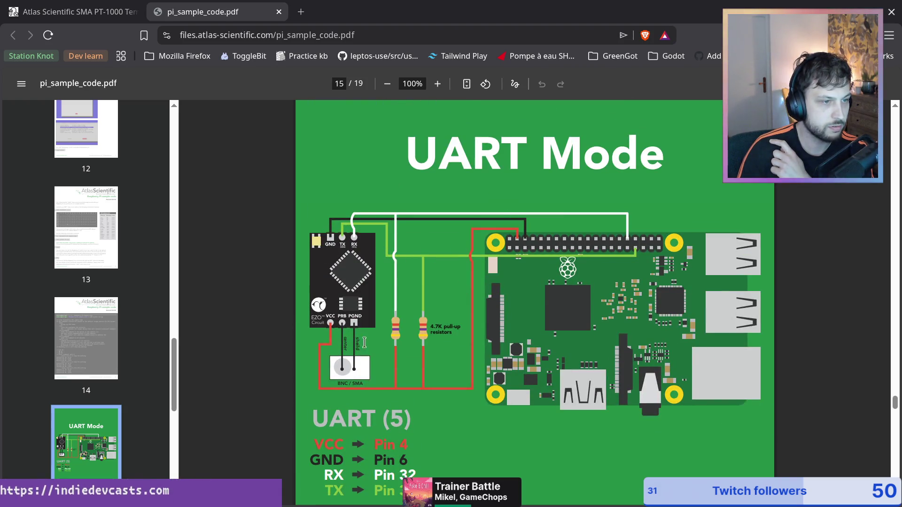
scroll(511, 233, down, 7)
scroll(577, 369, down, 5)
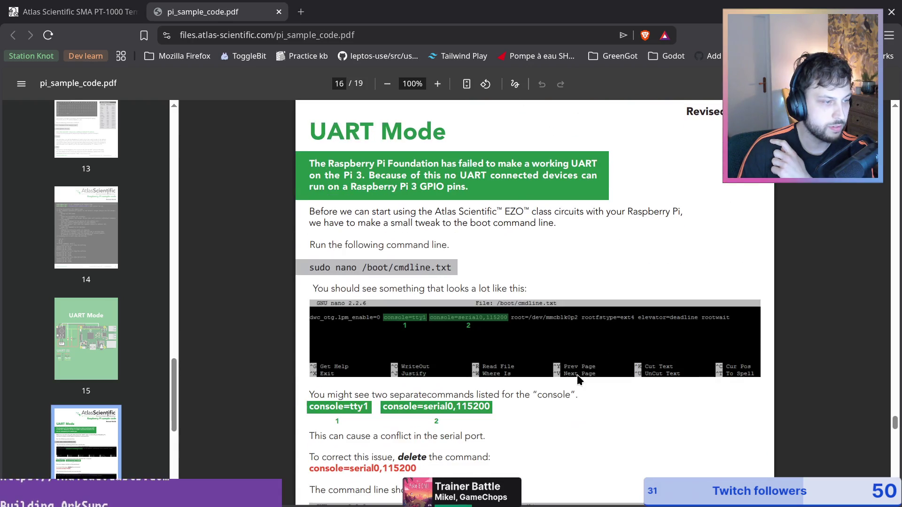
scroll(563, 362, up, 20)
scroll(547, 343, down, 20)
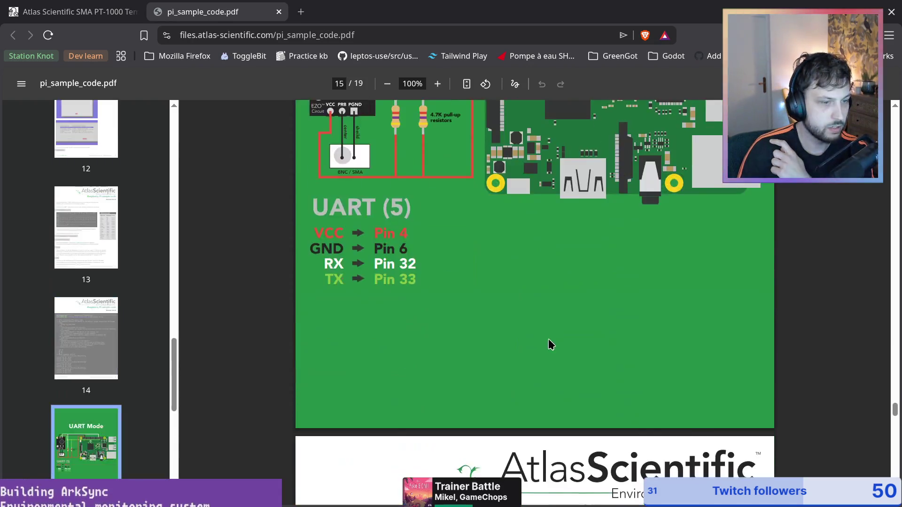
scroll(560, 347, up, 20)
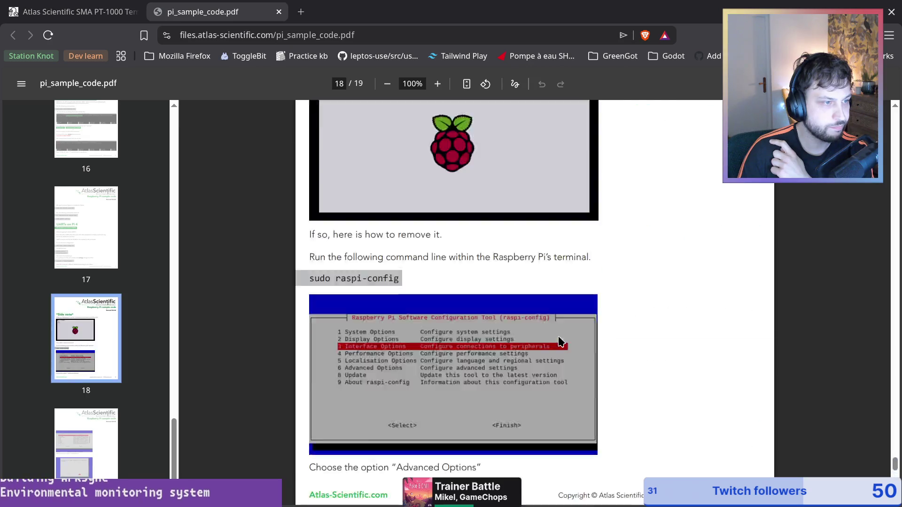
scroll(563, 370, up, 20)
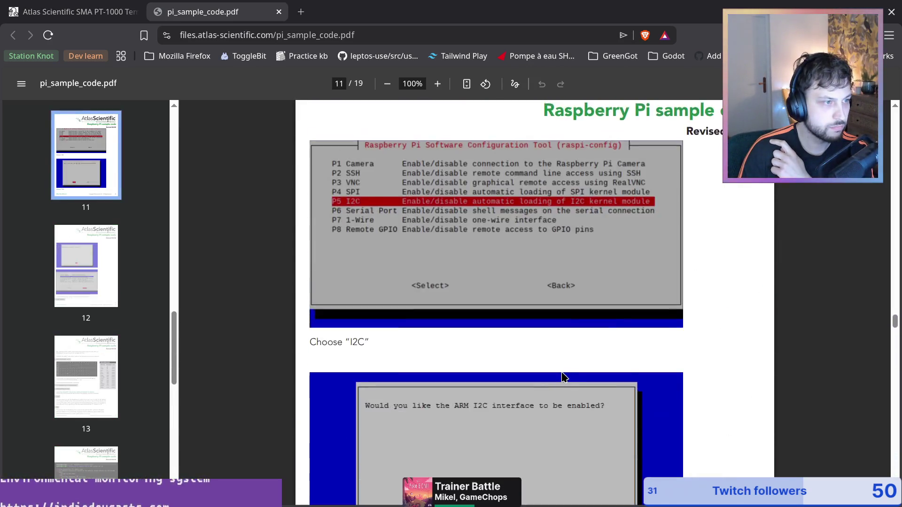
scroll(560, 371, down, 5)
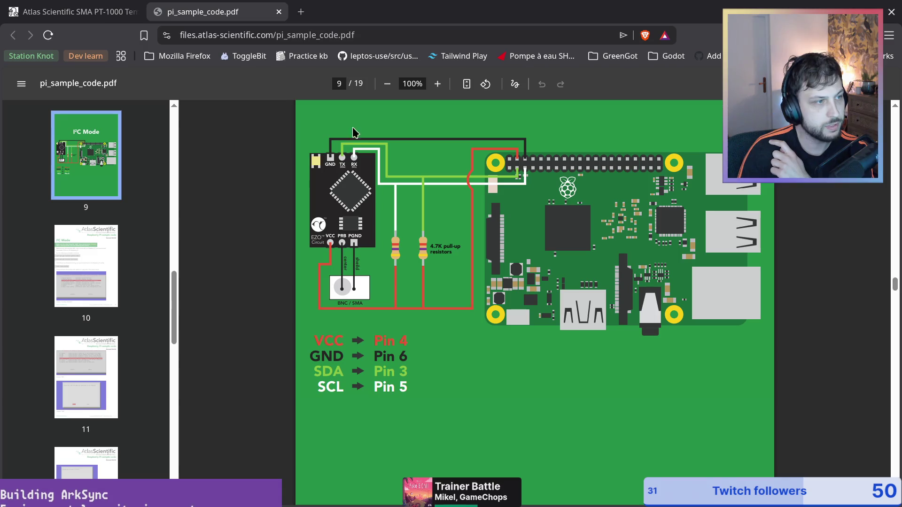
Scroll up to page 6 USB Mode and back down through the I²C Mode pages
scroll(461, 282, up, 20)
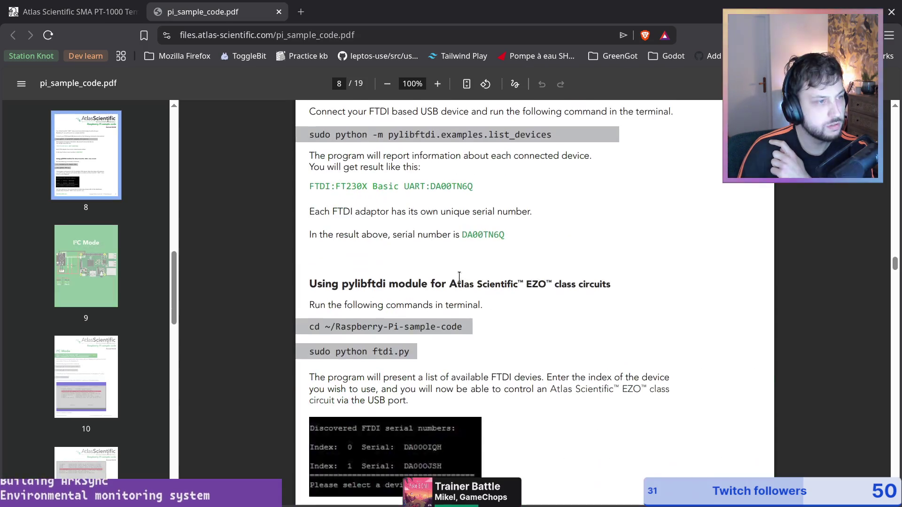
scroll(462, 284, down, 5)
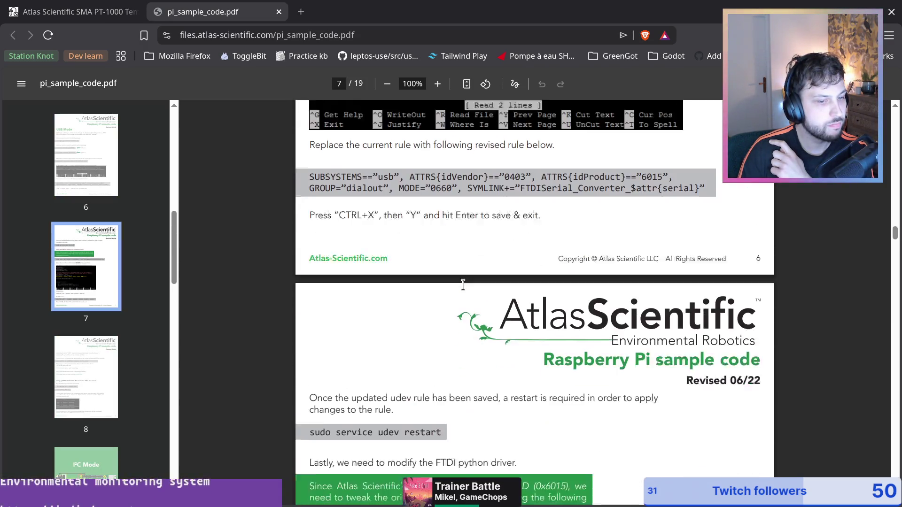
scroll(463, 284, up, 11)
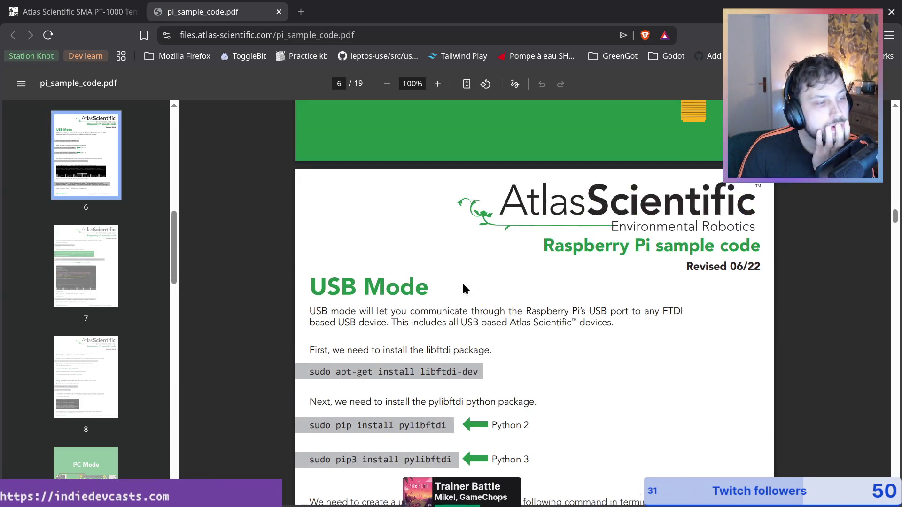
scroll(462, 282, down, 20)
scroll(465, 280, down, 5)
scroll(533, 261, up, 3)
scroll(534, 261, down, 12)
scroll(533, 266, down, 15)
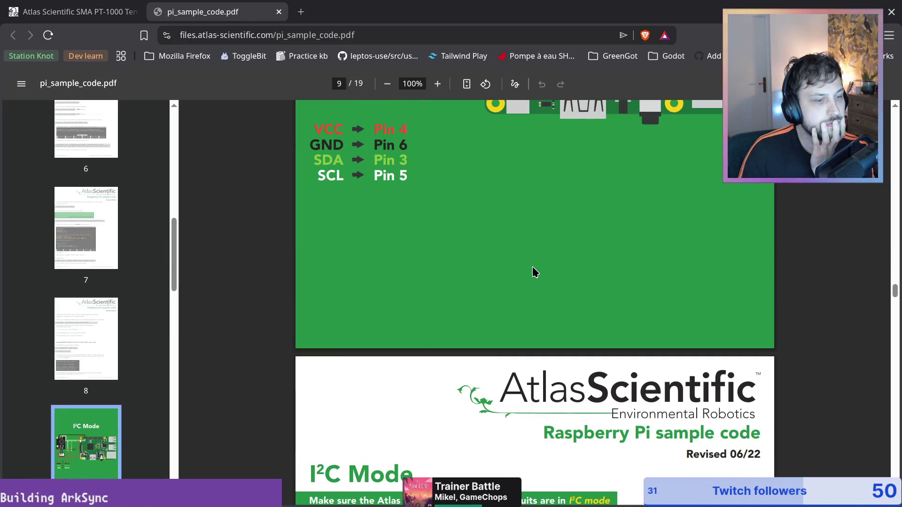
scroll(534, 267, up, 5)
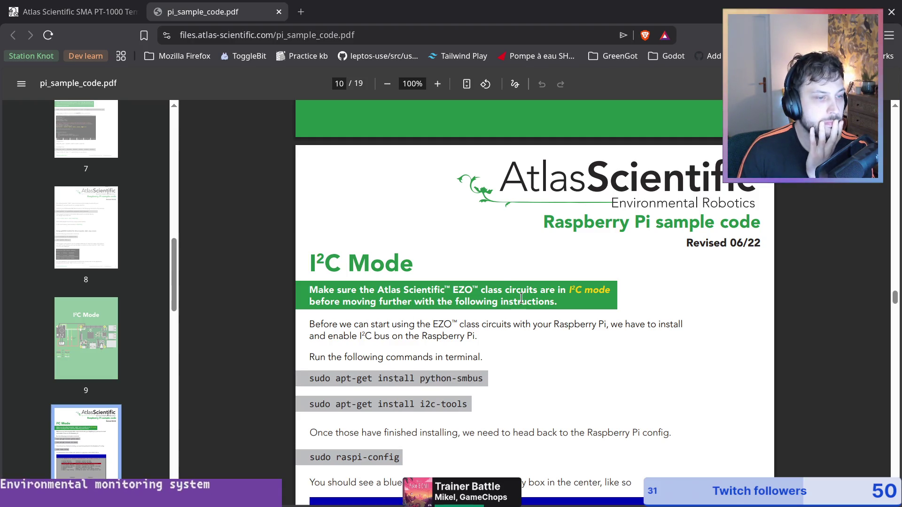
Highlight an I²C Mode instruction line, then scroll to page 13's i2cdetect -y 1 test
mouse_move(324, 337)
mouse_down()
mouse_move(505, 325)
mouse_move(331, 335)
mouse_up()
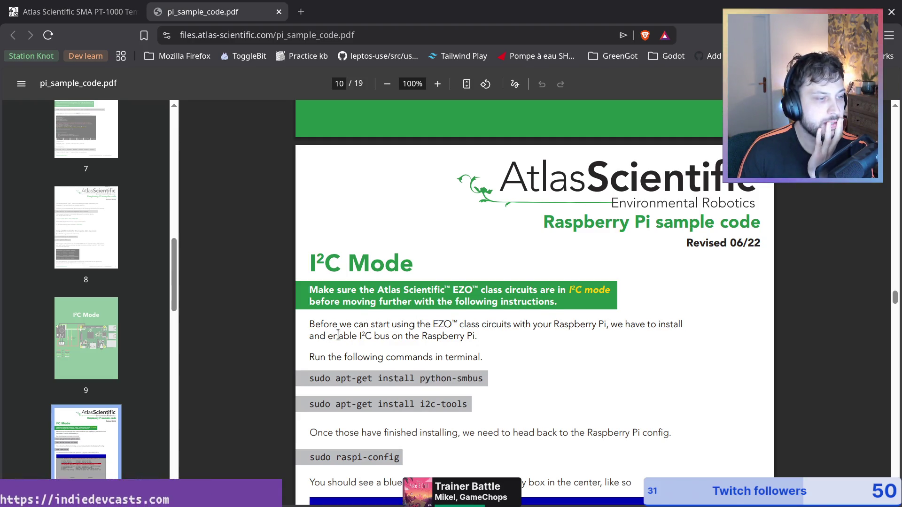
scroll(473, 323, down, 12)
scroll(533, 307, down, 18)
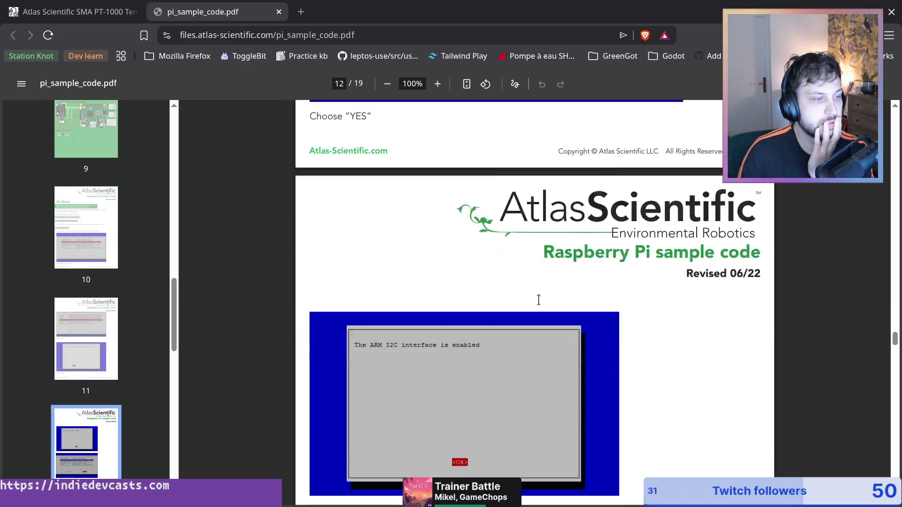
scroll(538, 297, down, 6)
scroll(538, 301, up, 2)
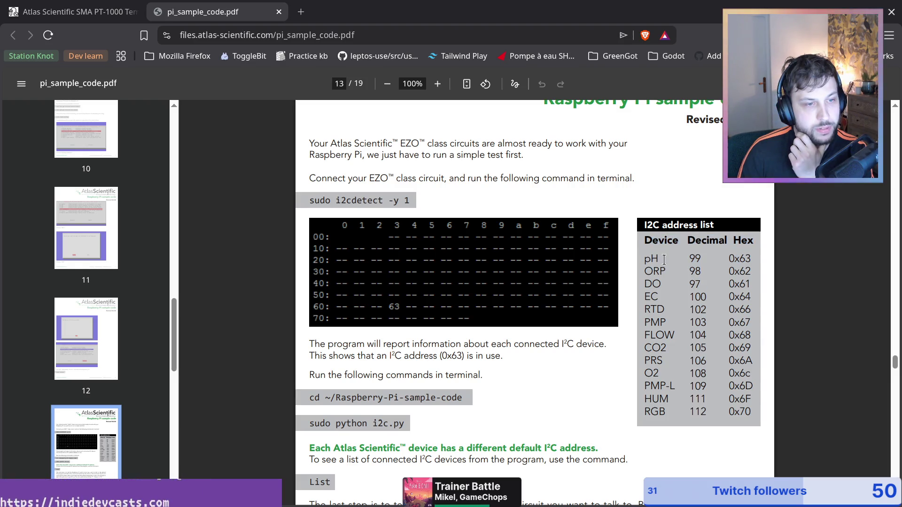
Highlight the pH, ORP, O2 and RTD entries in the PDF's I2C address list
drag(751, 258, 730, 258)
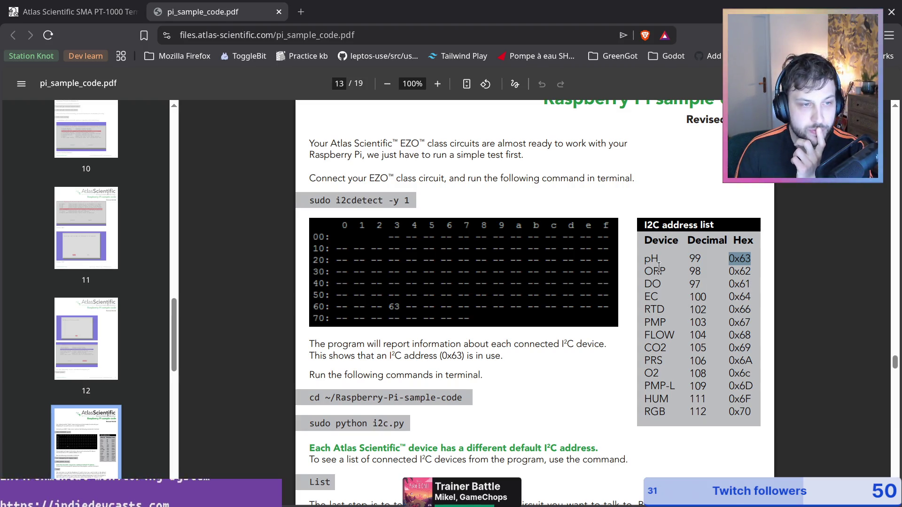
drag(644, 271, 667, 272)
click(672, 274)
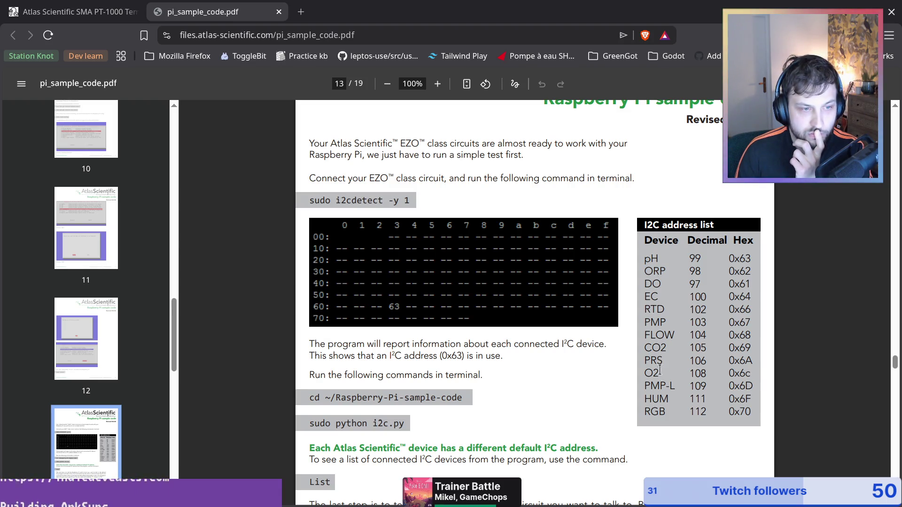
drag(648, 374, 659, 371)
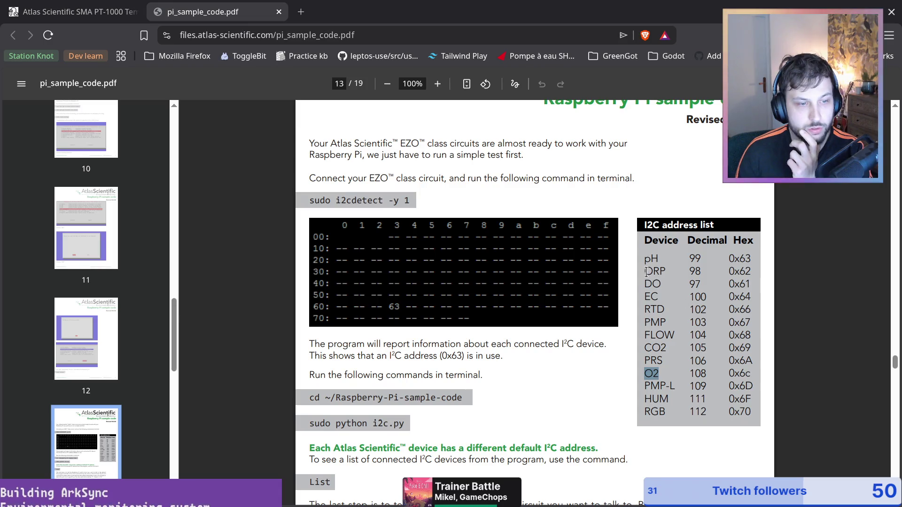
drag(643, 258, 669, 258)
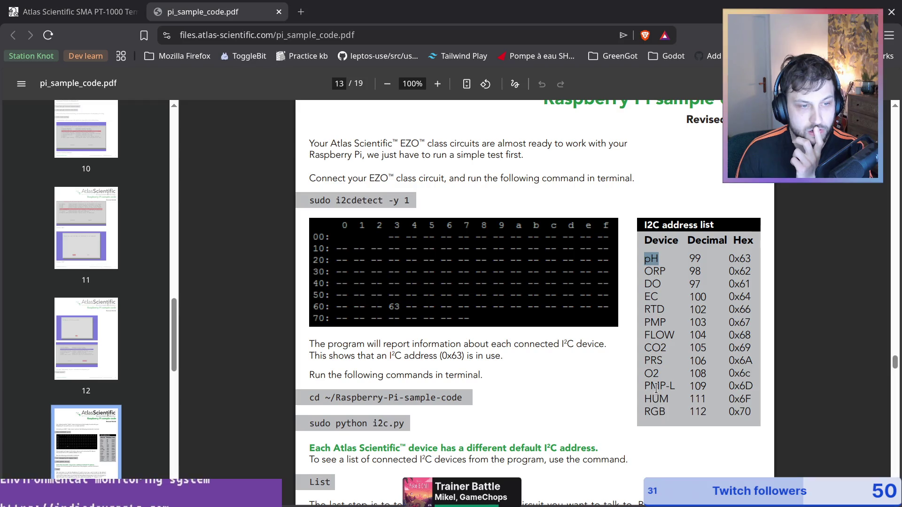
drag(643, 309, 673, 308)
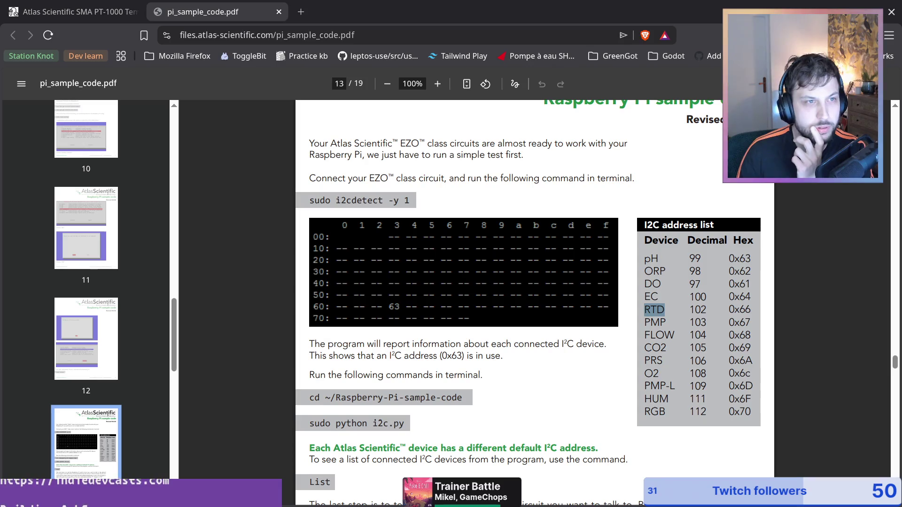
Highlight the RTD specification text on the temperature kit product page
click(105, 14)
scroll(566, 262, up, 10)
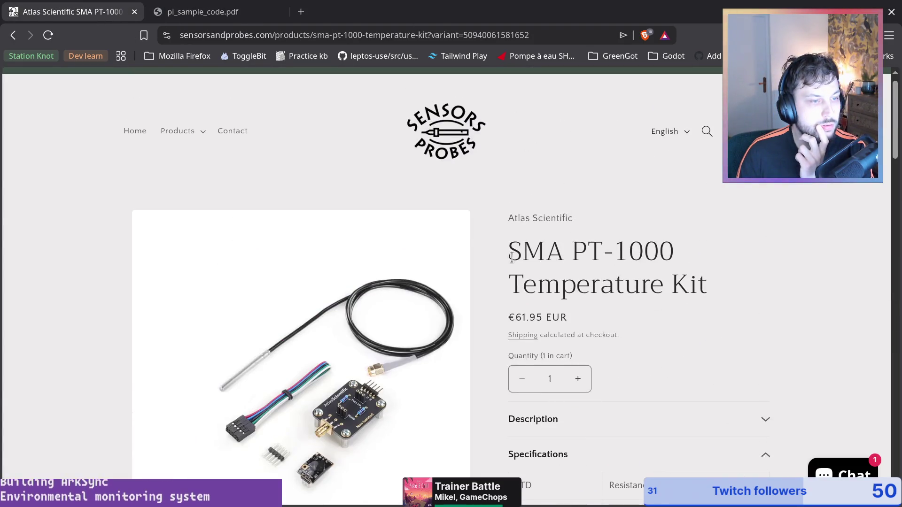
scroll(510, 256, down, 5)
drag(609, 168, 771, 169)
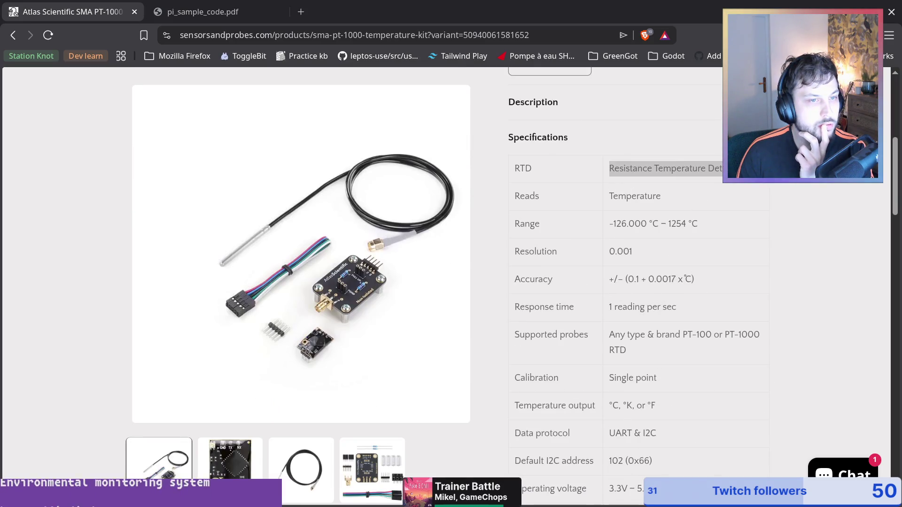
Confirm the RTD row's 0x66 address in the PDF, then return to the store cart
click(177, 12)
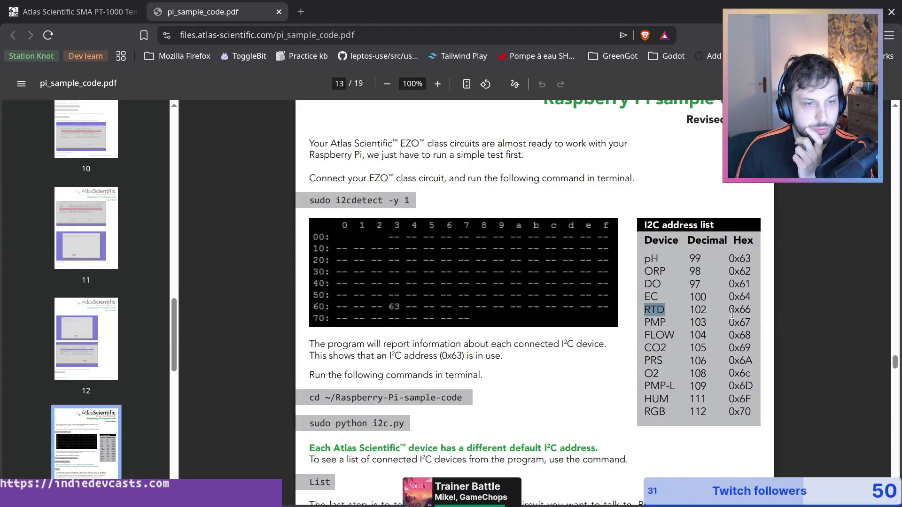
drag(733, 311, 751, 311)
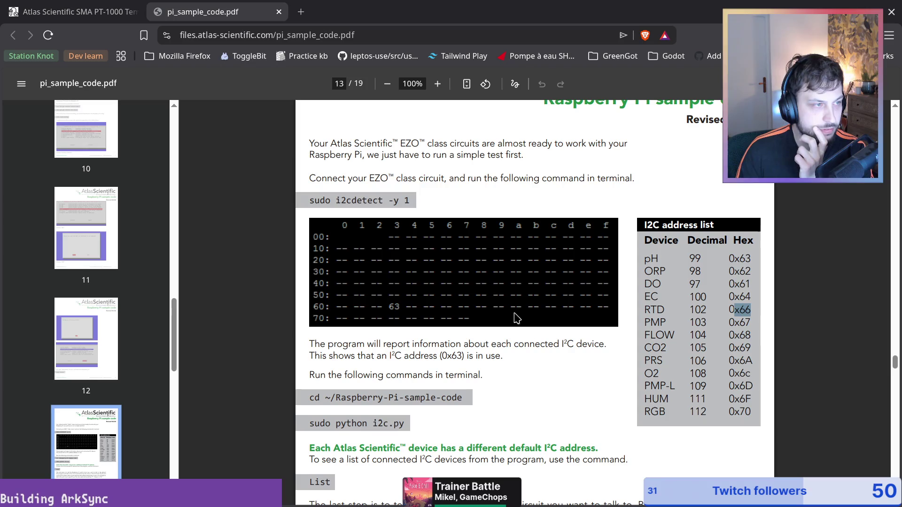
click(305, 191)
scroll(474, 203, up, 3)
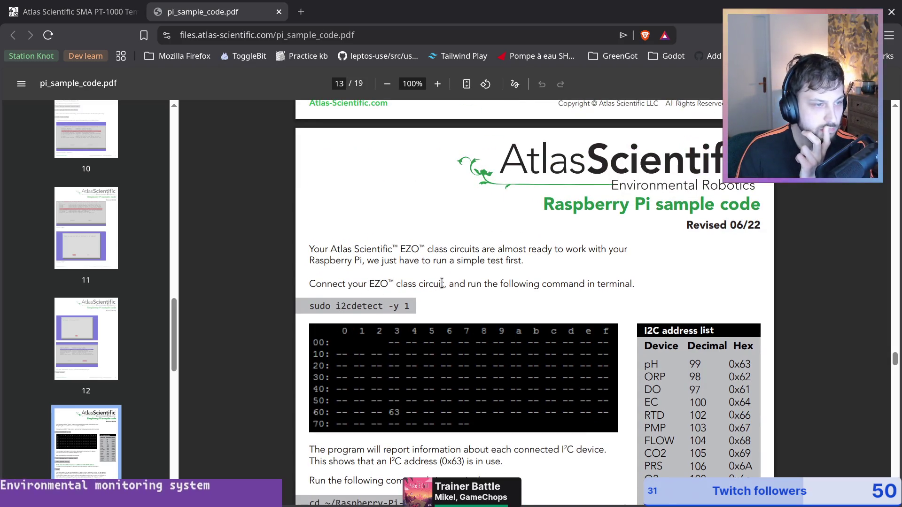
click(70, 12)
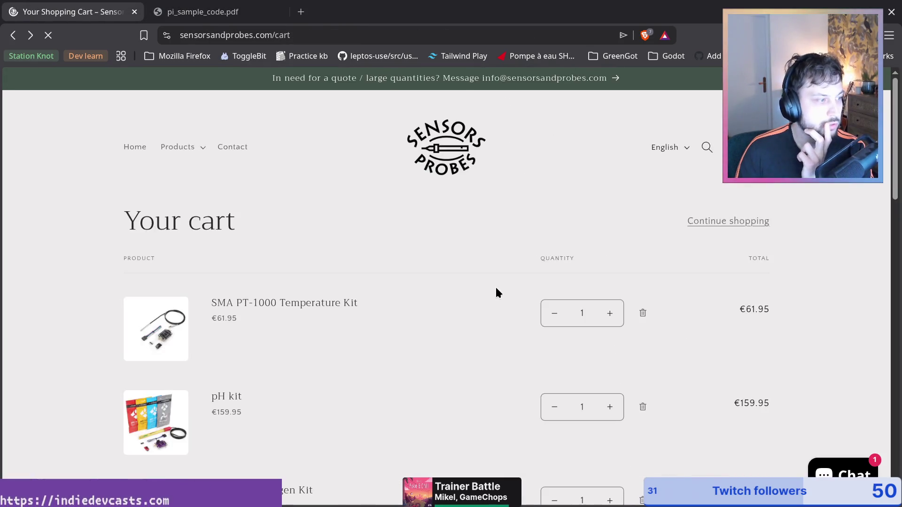
scroll(497, 297, down, 2)
click(221, 292)
scroll(632, 344, down, 8)
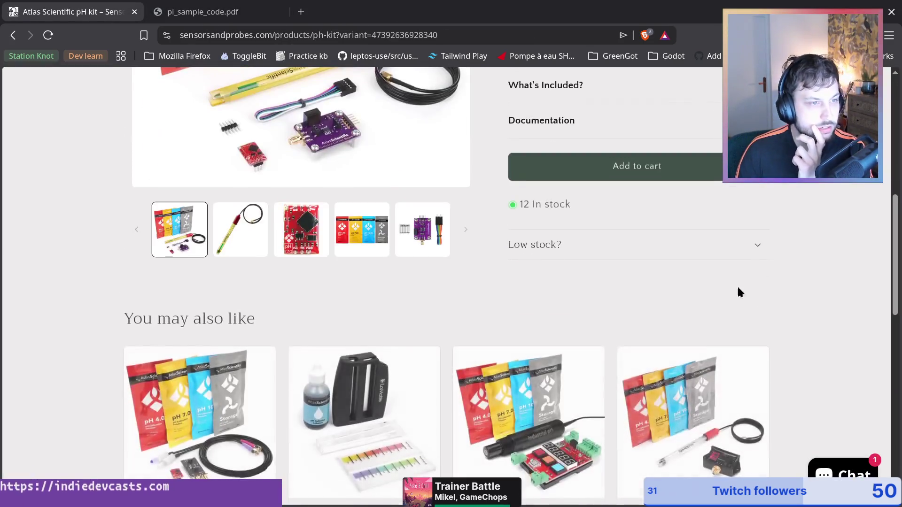
scroll(680, 203, up, 5)
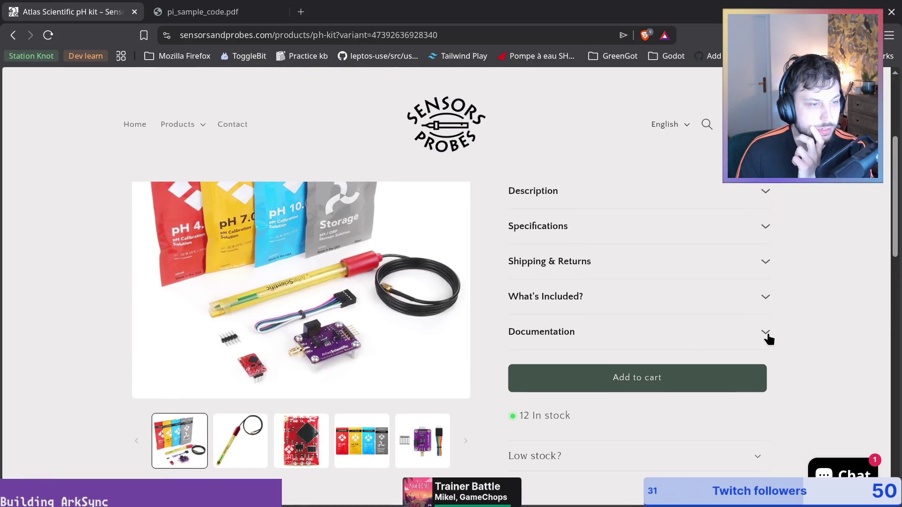
click(759, 337)
click(759, 337)
click(759, 299)
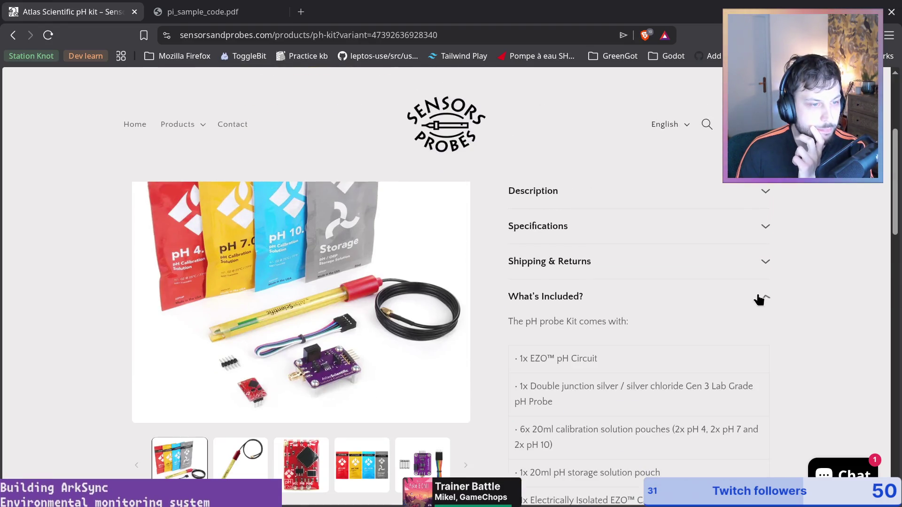
scroll(756, 310, down, 2)
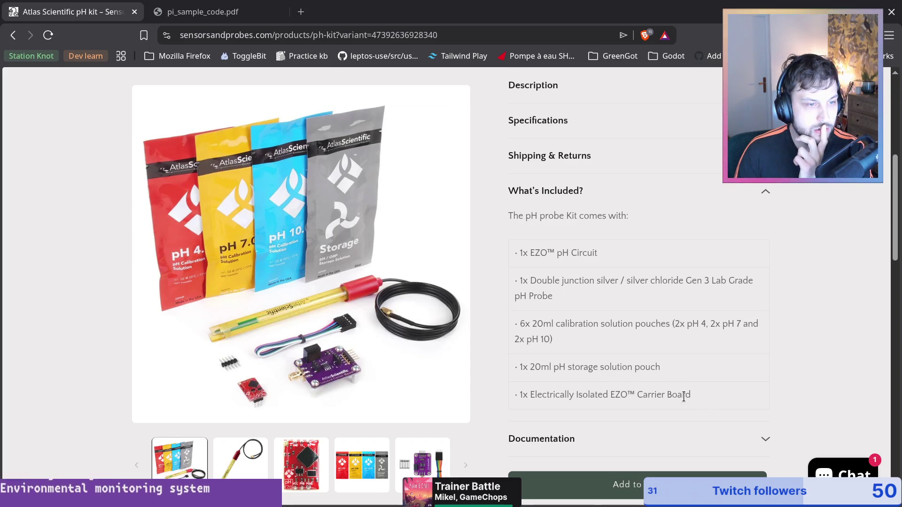
scroll(678, 264, down, 2)
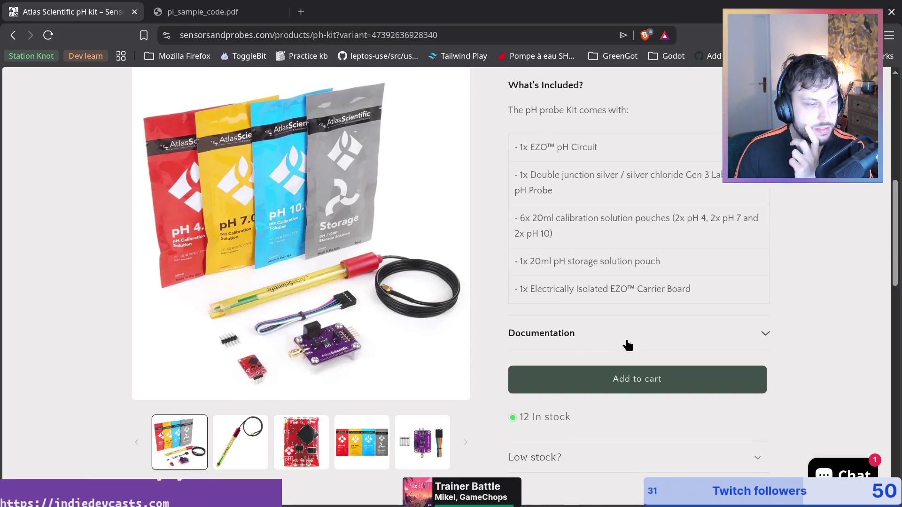
mouse_move(710, 296)
mouse_down()
mouse_move(588, 299)
mouse_move(703, 302)
mouse_up()
click(617, 312)
triple_click(522, 143)
click(609, 304)
drag(530, 290, 620, 290)
click(620, 289)
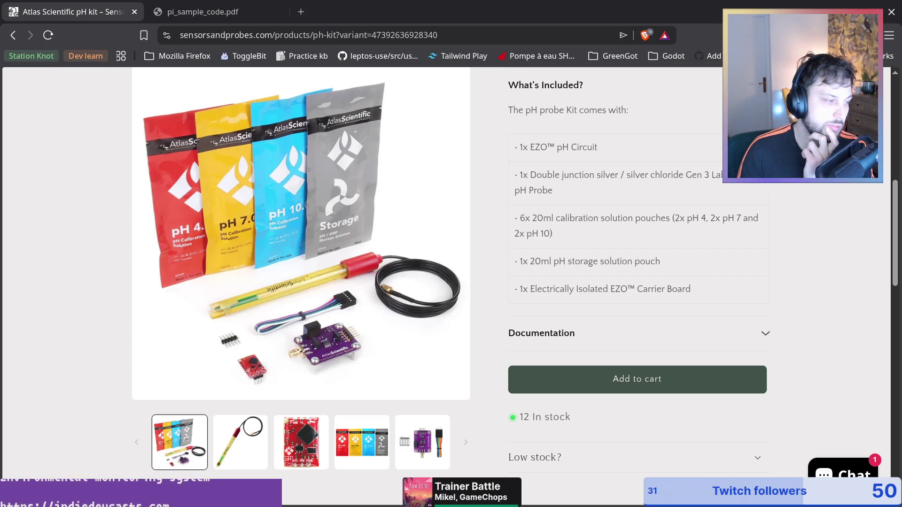
click(418, 437)
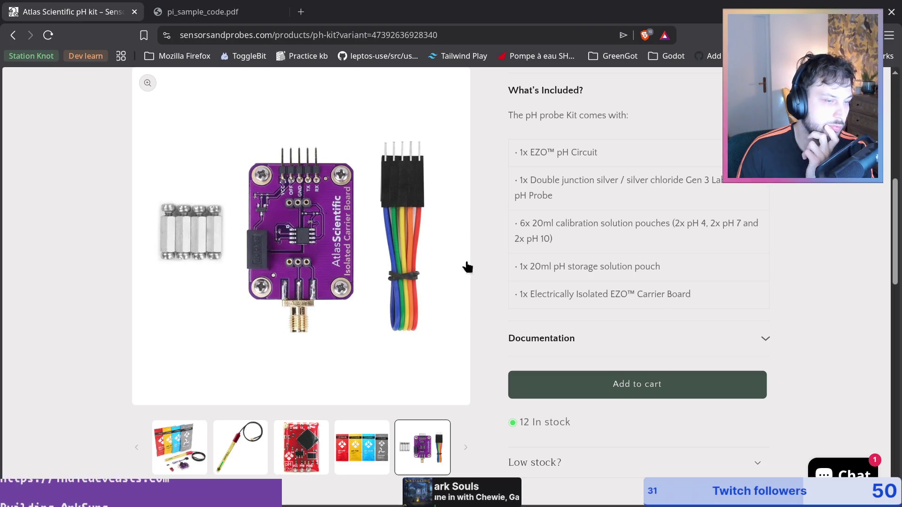
scroll(607, 356, up, 2)
key(alt+Left)
key(alt+Right)
key(alt+Left)
click(277, 213)
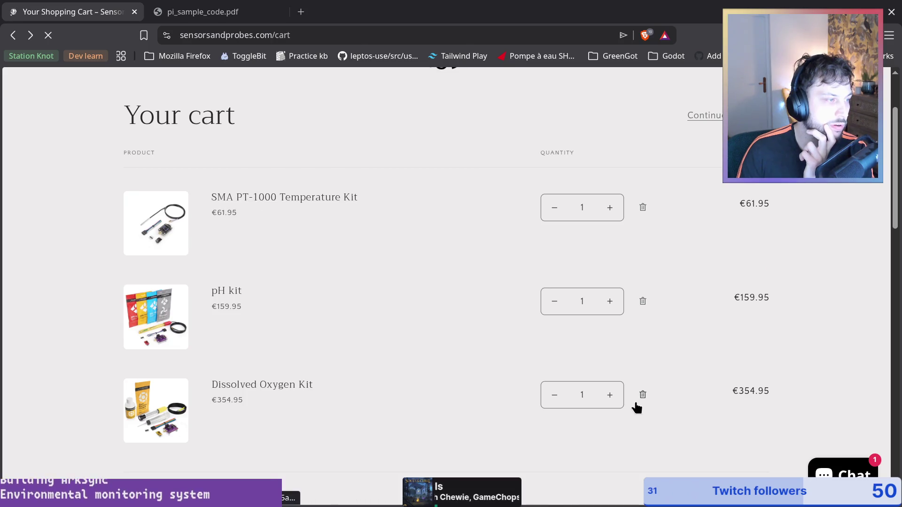
Select the 'Temperature Kit' words in the SMA PT-1000 kit's title
scroll(479, 141, down, 2)
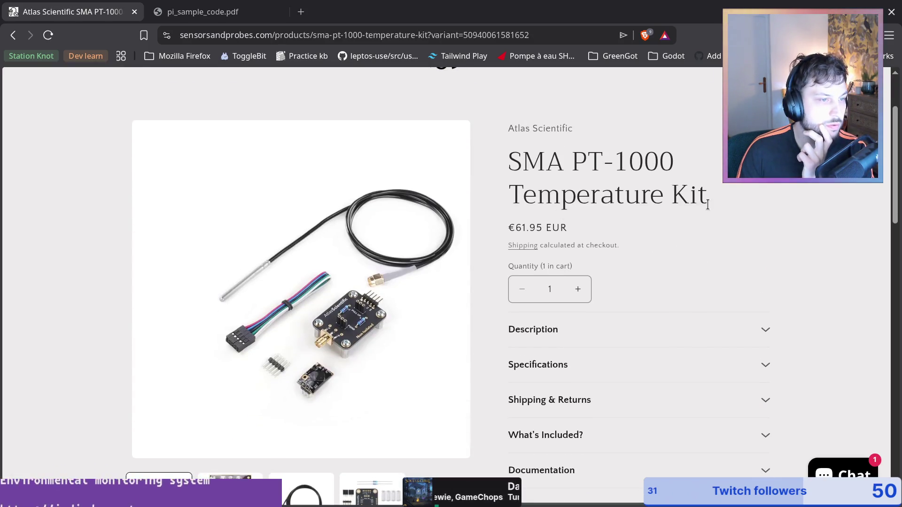
scroll(563, 261, down, 2)
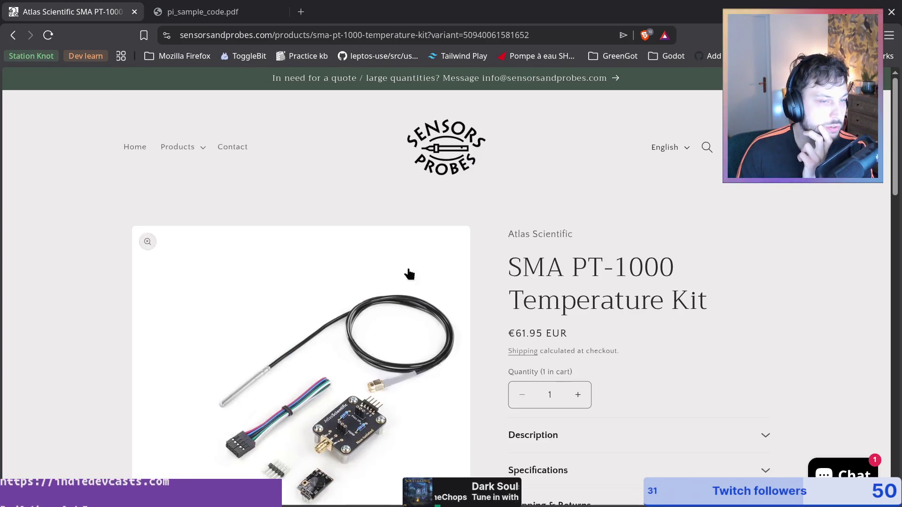
scroll(517, 207, down, 5)
scroll(446, 292, up, 4)
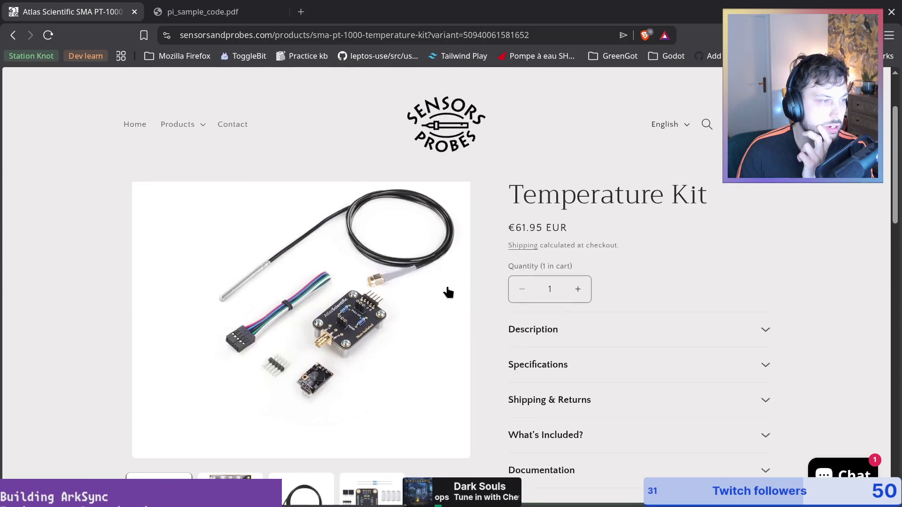
double_click(589, 194)
mouse_move(653, 194)
mouse_down()
mouse_move(671, 194)
mouse_move(594, 202)
mouse_move(723, 197)
mouse_up()
key(ctrl+c)
key(ctrl+f)
key(Escape)
Search the store for 'Temperature Kit' by pasting the copied title
click(707, 124)
key(ctrl+v)
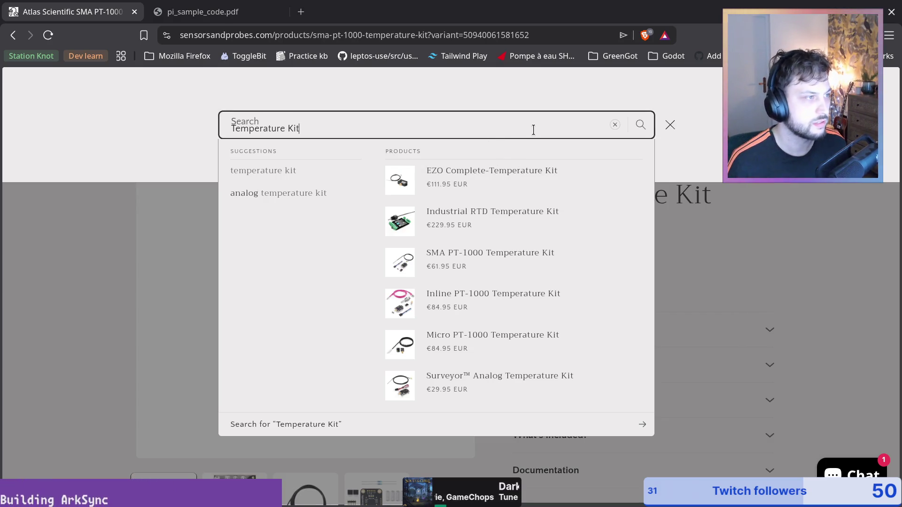
key(Return)
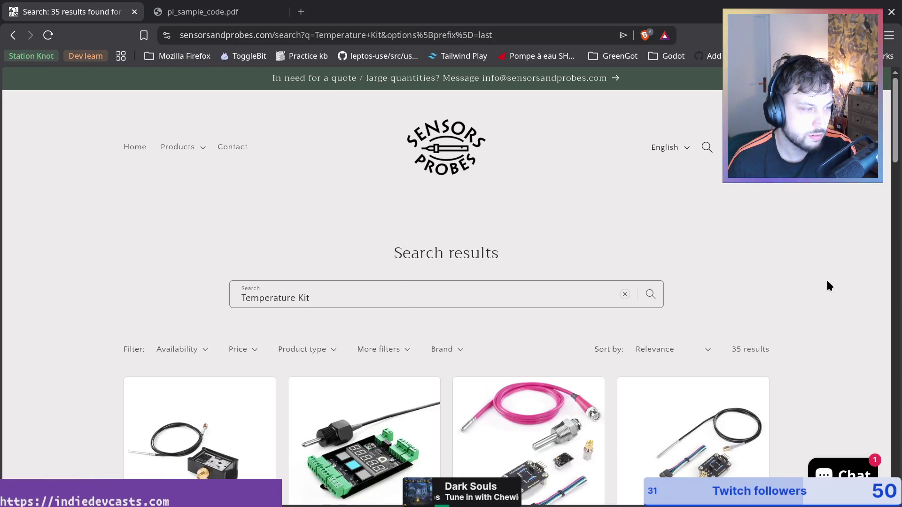
scroll(828, 285, down, 15)
scroll(553, 394, up, 6)
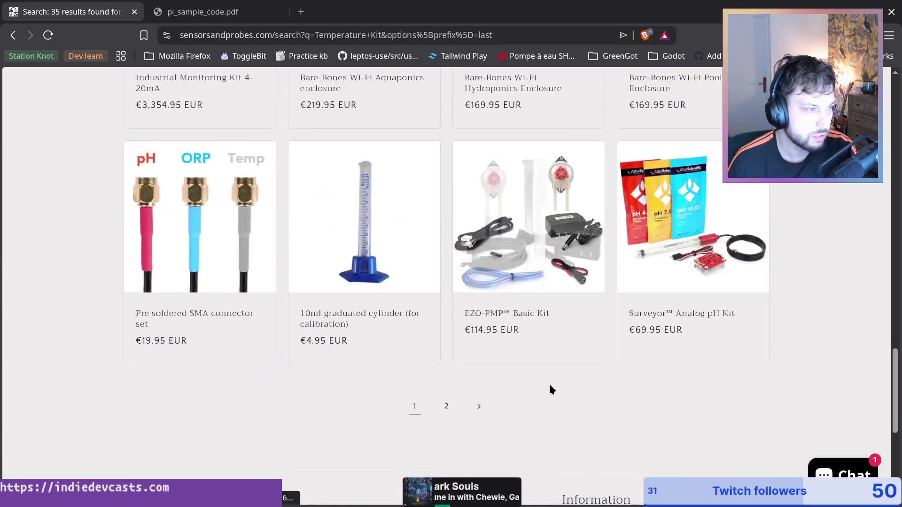
scroll(376, 338, up, 10)
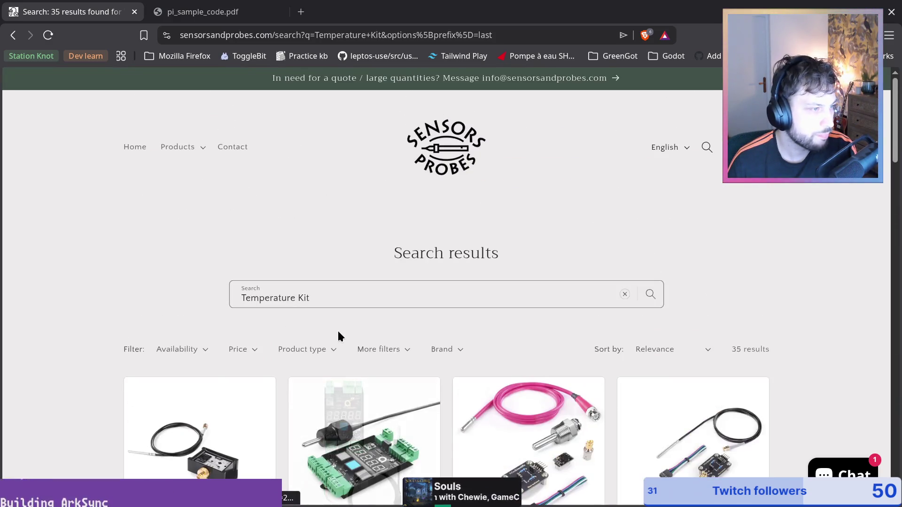
Filter the results to Atlas Scientific and open the Micro PT-1000 kit in a background tab
click(408, 349)
scroll(496, 301, down, 5)
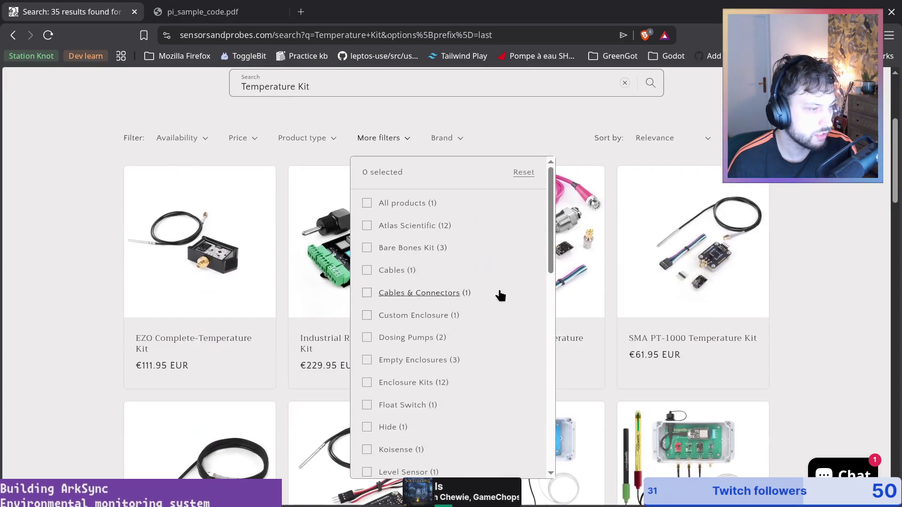
click(369, 227)
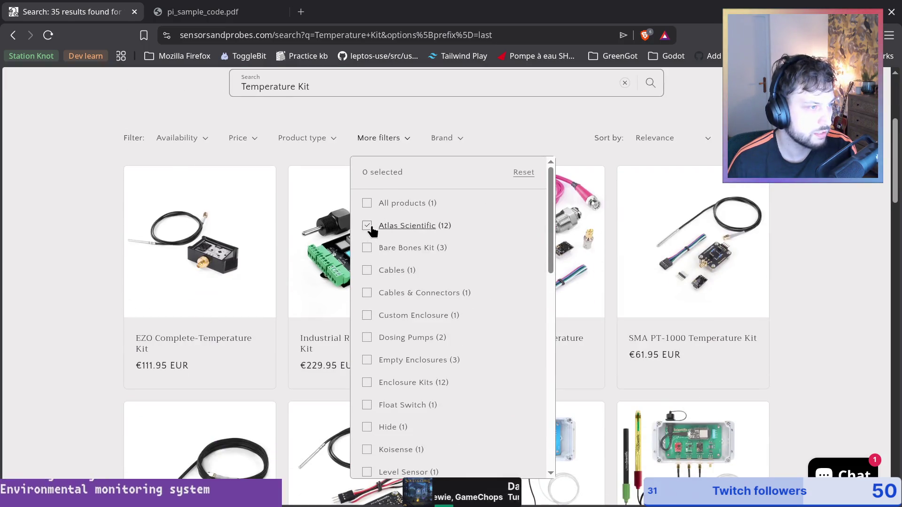
click(81, 207)
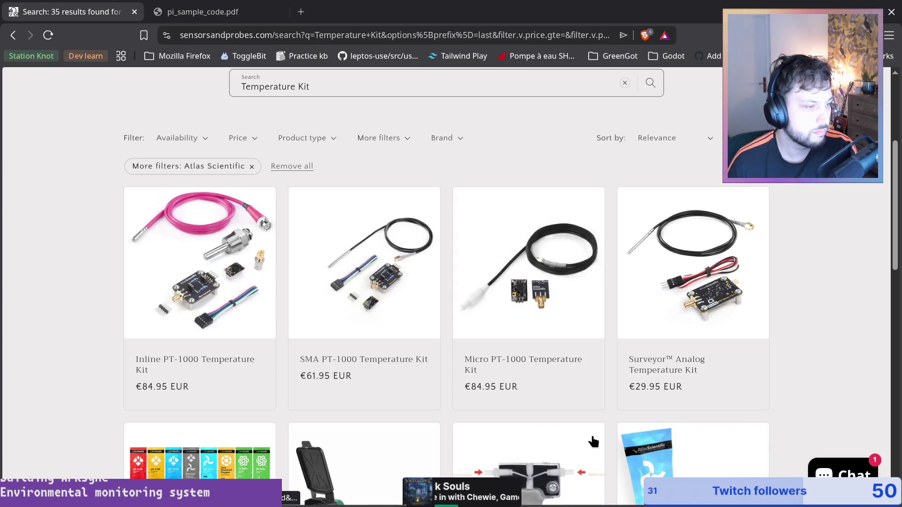
middle_click(524, 324)
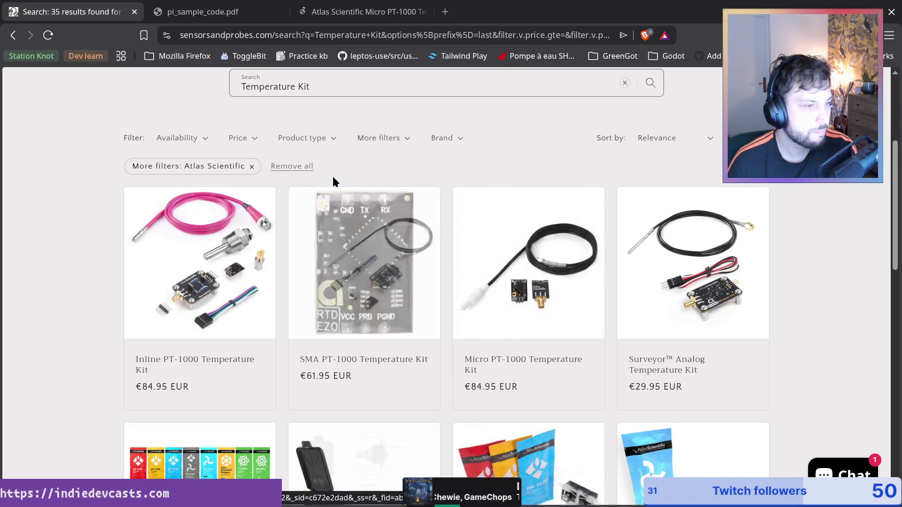
View the Micro PT-1000 Temperature Kit page and expand its description
click(377, 5)
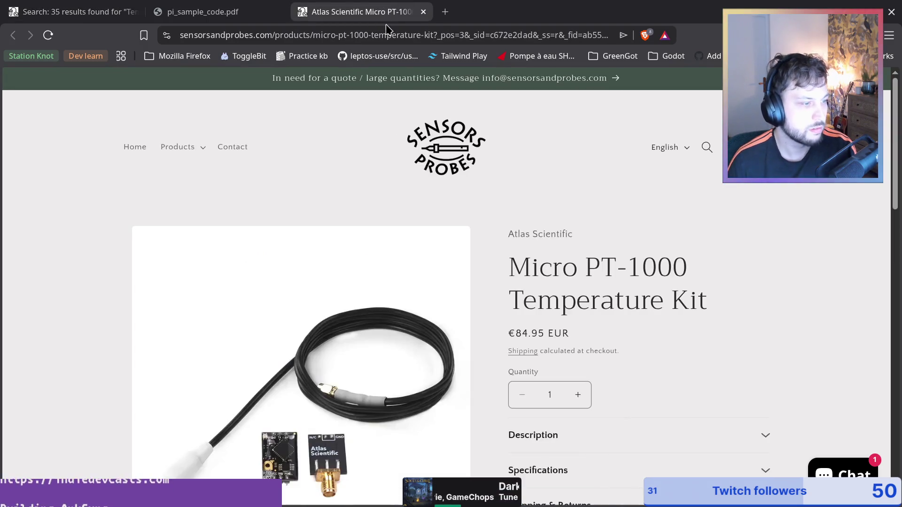
scroll(589, 241, down, 5)
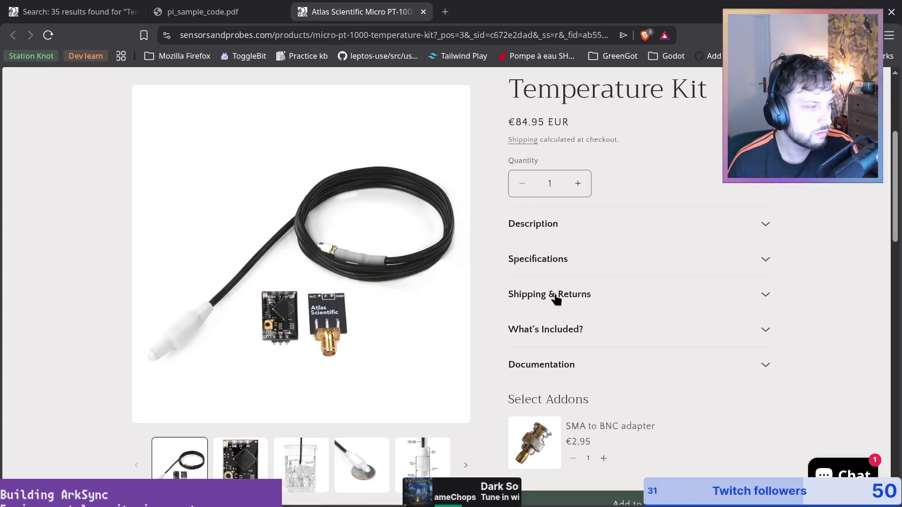
scroll(553, 296, up, 5)
scroll(604, 314, down, 3)
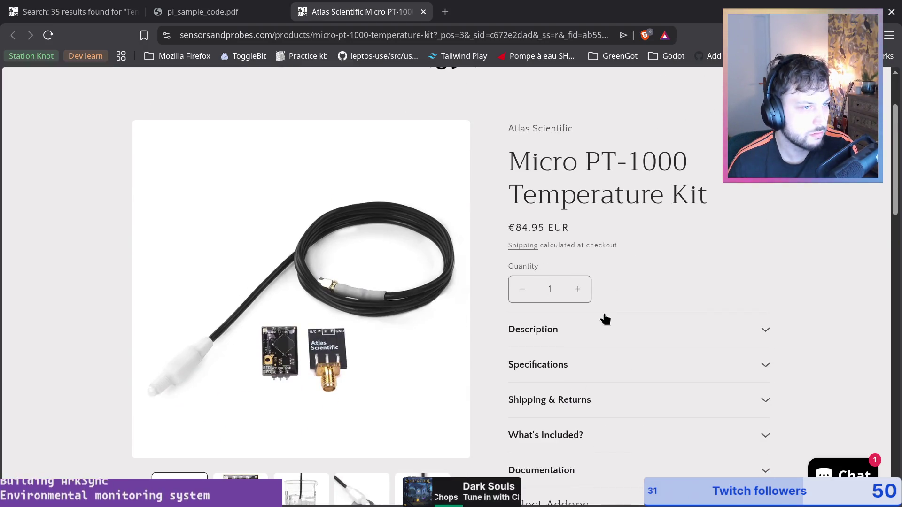
scroll(606, 319, down, 4)
click(556, 123)
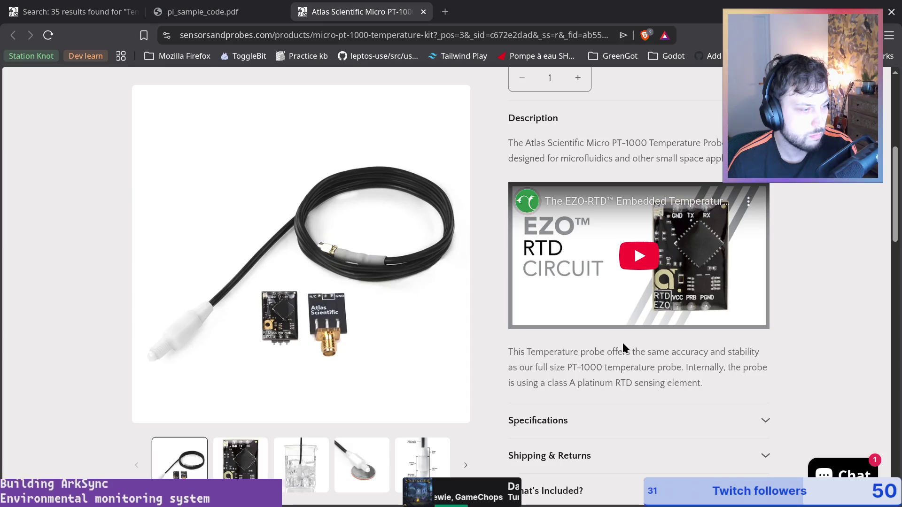
scroll(636, 352, down, 2)
drag(564, 246, 733, 254)
click(733, 254)
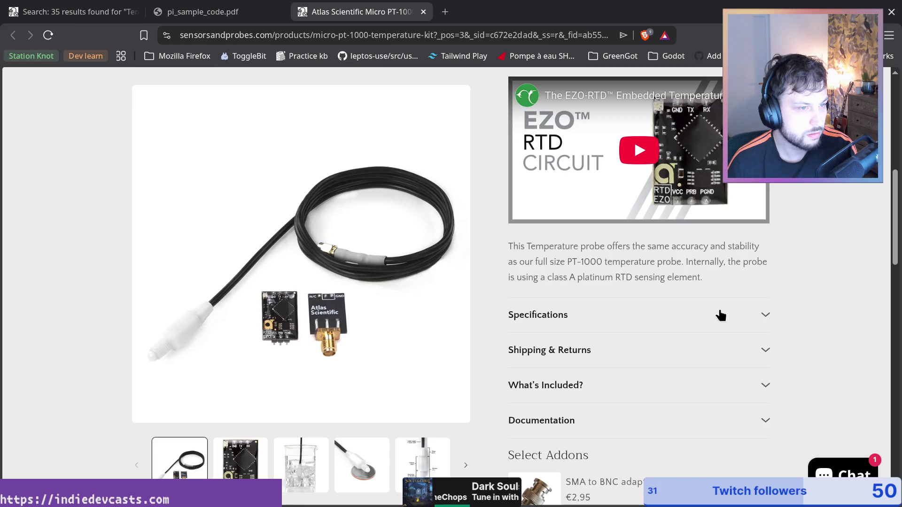
Expand the Specifications, Shipping & Returns and Documentation sections, noting the ASCII data format
click(756, 314)
scroll(755, 314, down, 4)
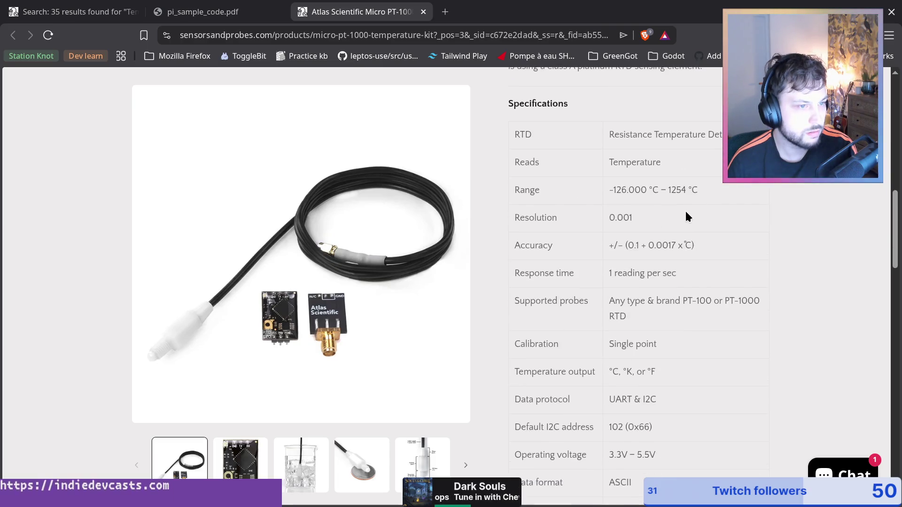
scroll(685, 263, down, 6)
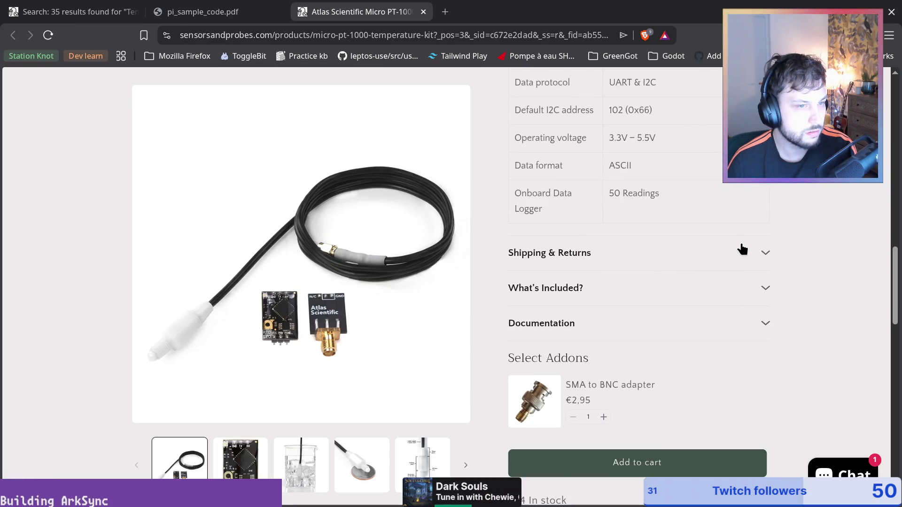
click(742, 250)
drag(517, 166, 669, 165)
click(689, 164)
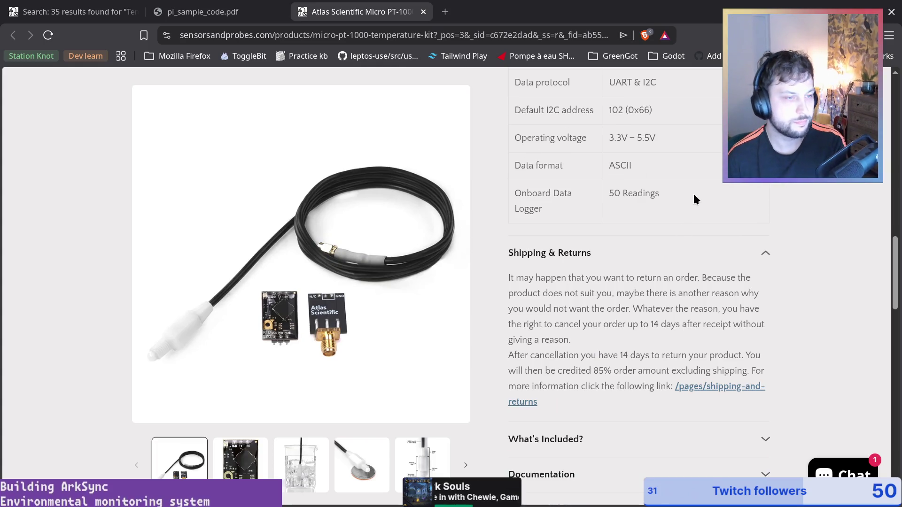
scroll(672, 191, down, 6)
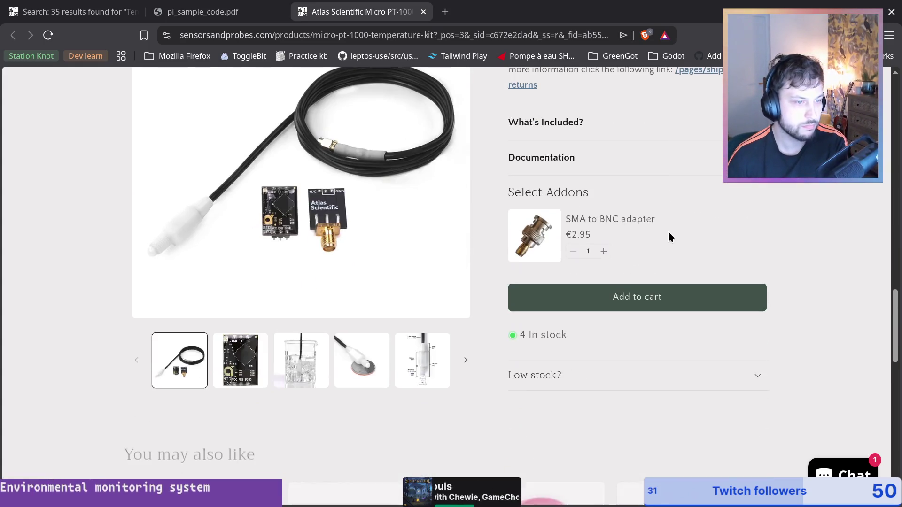
click(616, 165)
scroll(640, 199, down, 3)
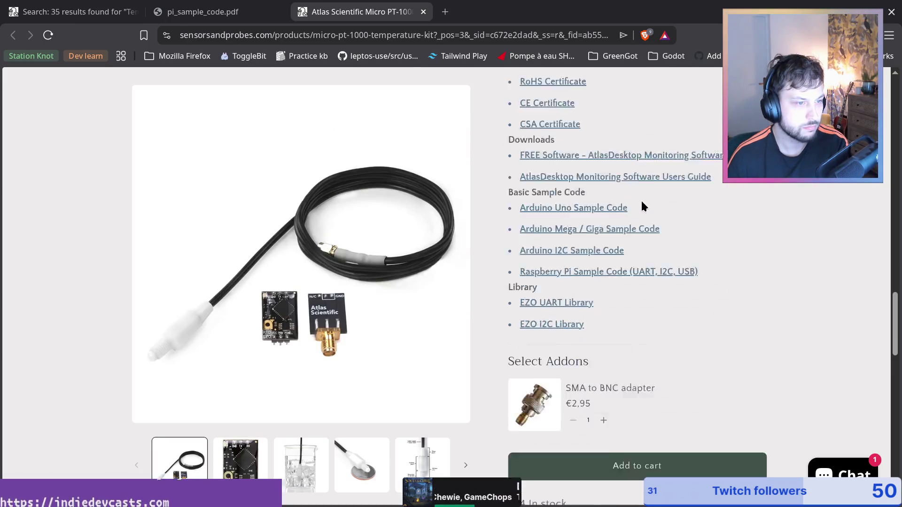
scroll(648, 221, up, 6)
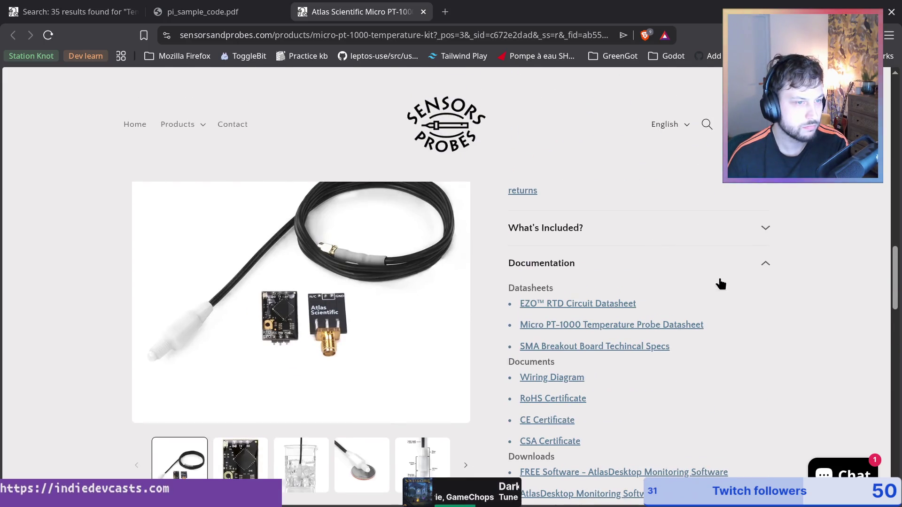
click(714, 277)
Show the probe-in-ice photo, then close and reopen the Micro PT-1000 page with Ctrl+Shift+T
click(288, 467)
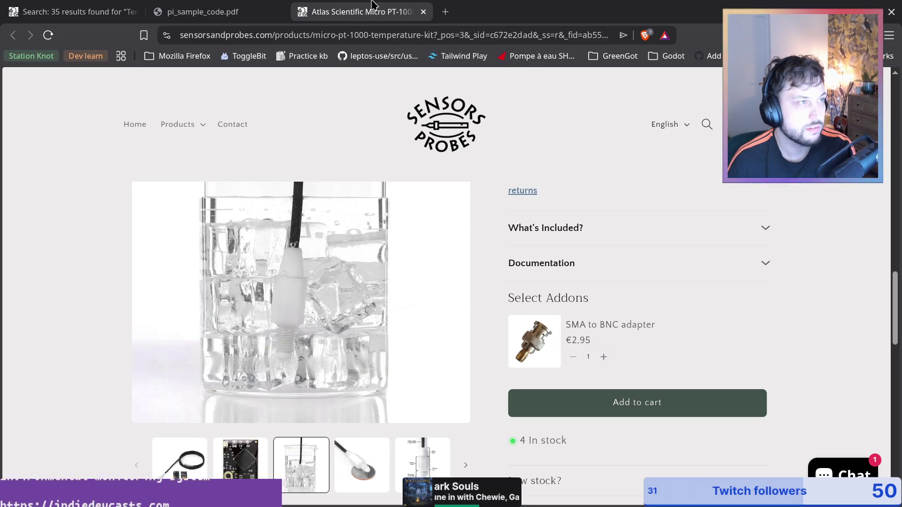
click(423, 12)
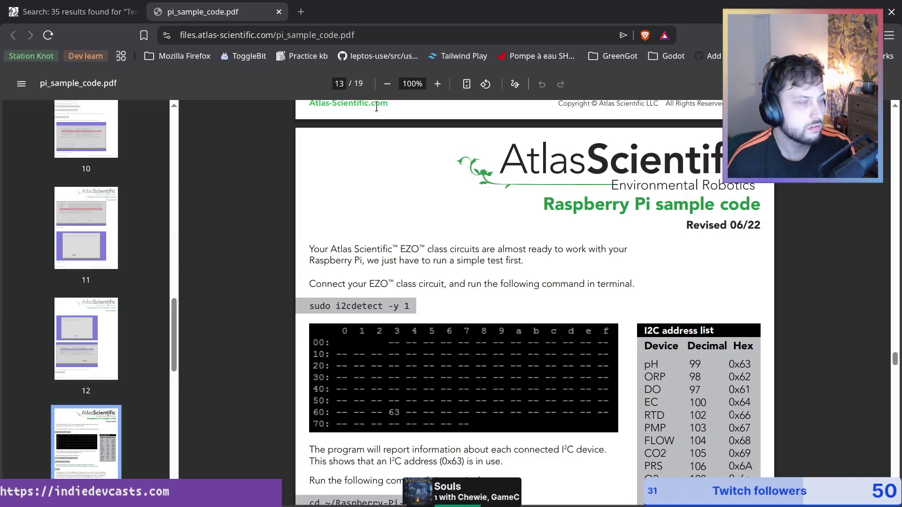
key(ctrl+shift+t)
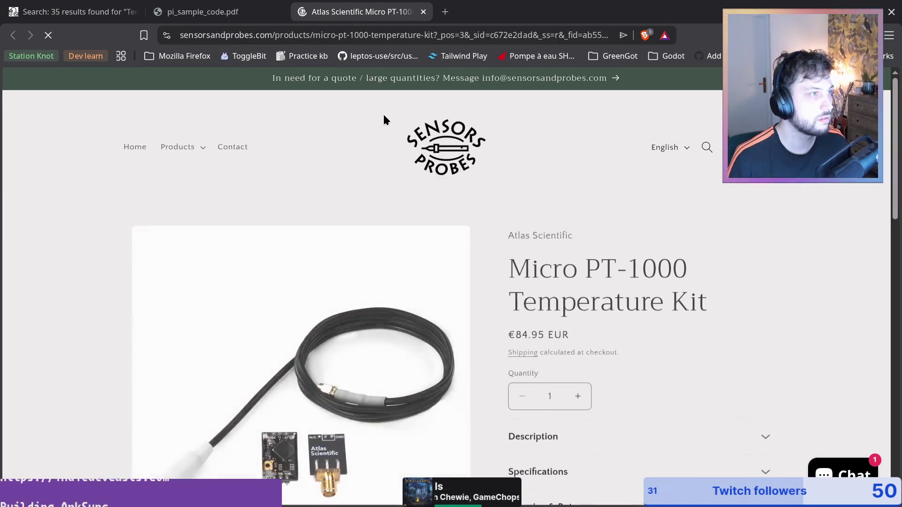
scroll(387, 188, down, 15)
scroll(534, 252, up, 15)
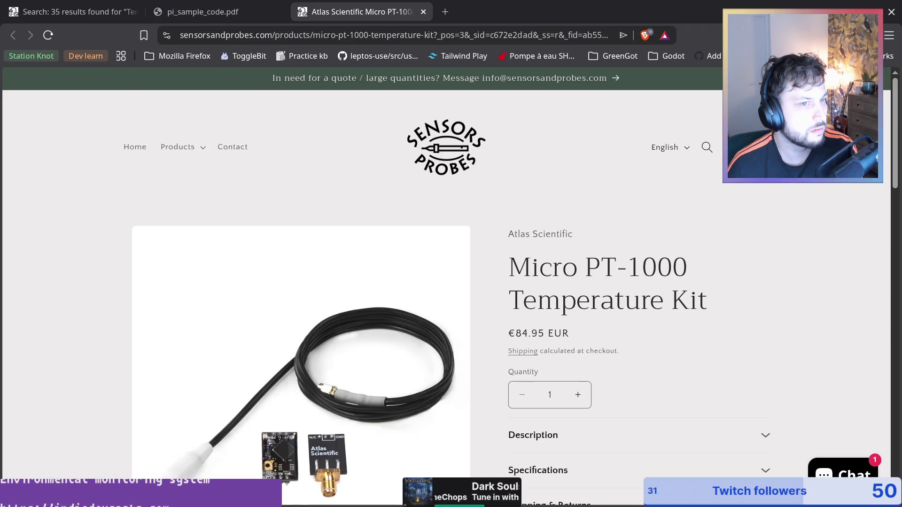
click(707, 147)
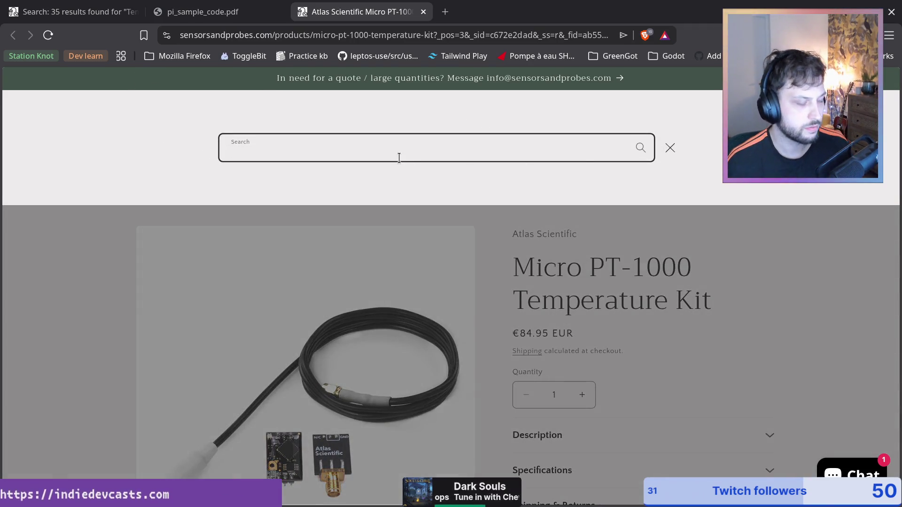
Search the store for 'Temperature Kit' and filter the results to the Atlas Scientific brand
text(Temperature Kit)
key(Return)
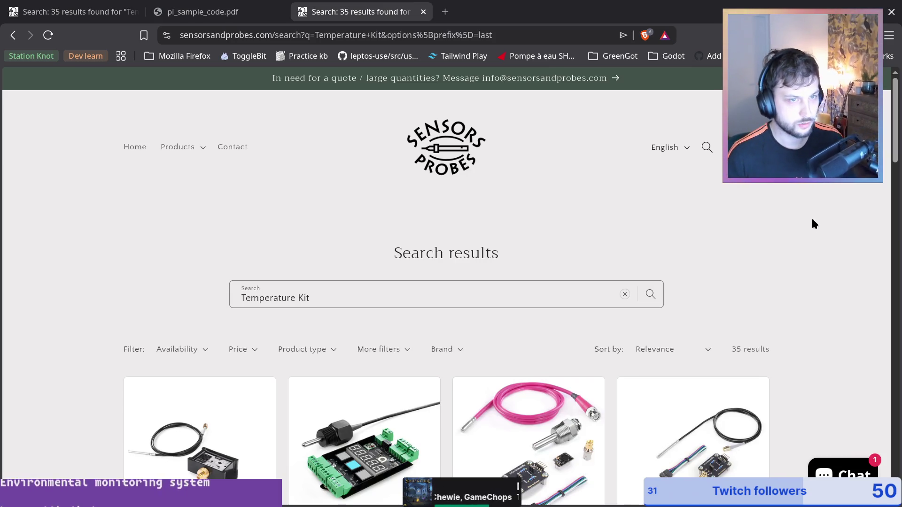
click(441, 349)
scroll(708, 258, down, 5)
scroll(550, 301, up, 5)
scroll(550, 301, down, 5)
click(470, 202)
click(370, 153)
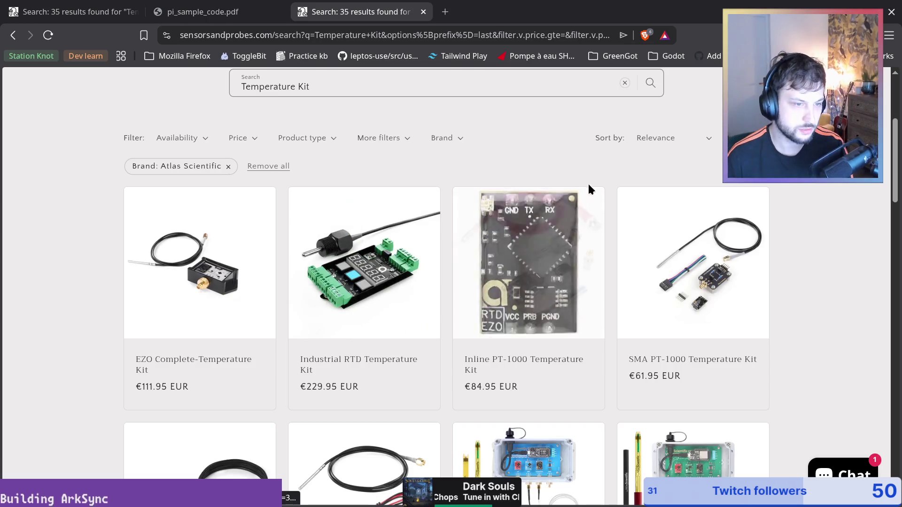
Scroll the results and open the Wi-Fi Hydroponics Kit K0.1 in a new tab
scroll(620, 188, down, 2)
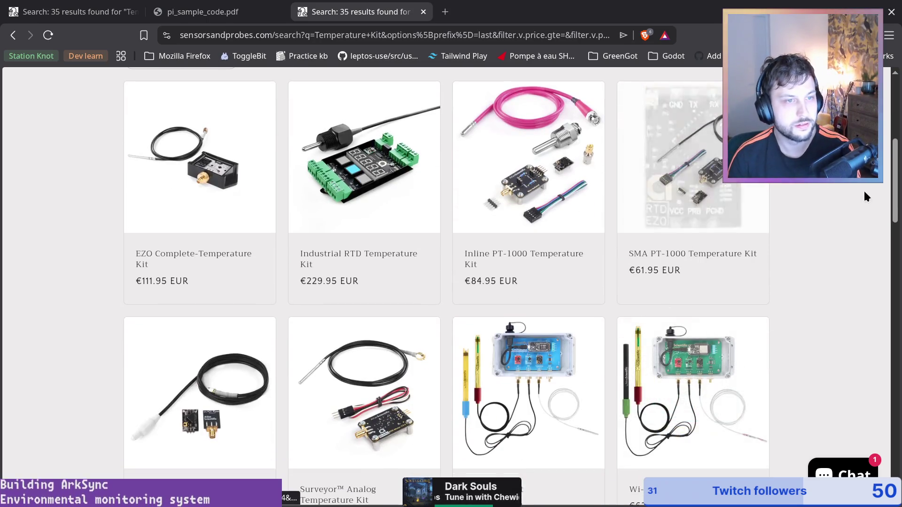
scroll(826, 241, down, 2)
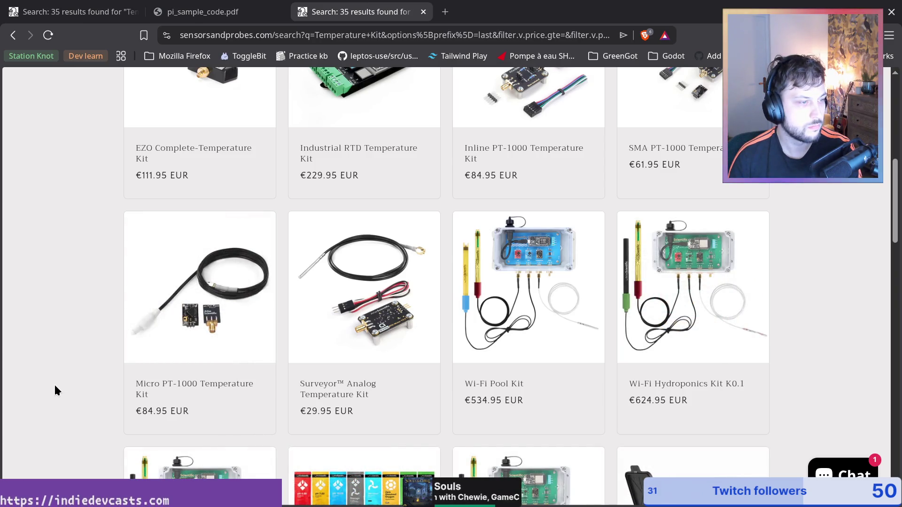
scroll(55, 387, down, 2)
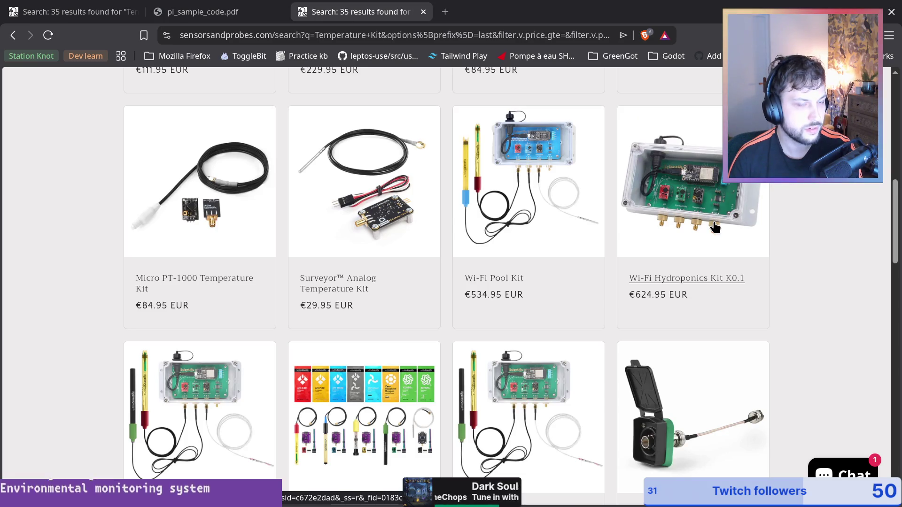
middle_click(684, 252)
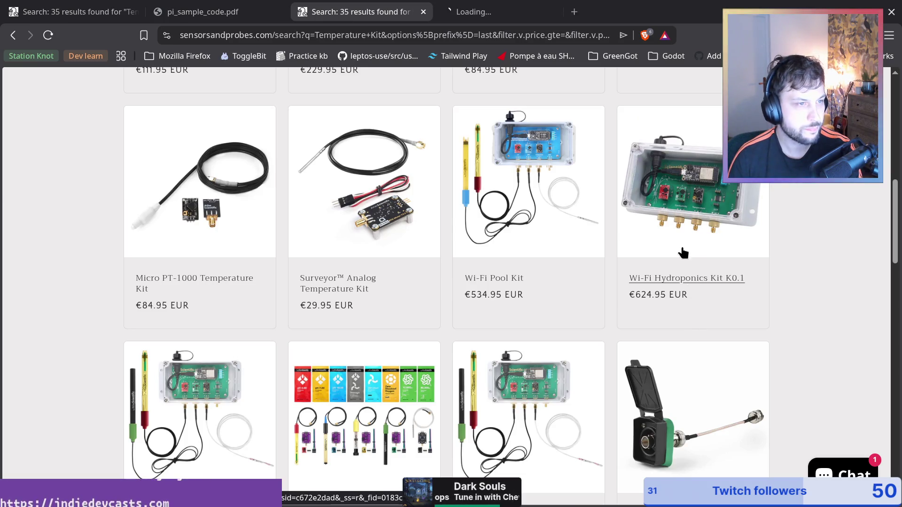
View the Wi-Fi Hydroponics Kit K0.1's second photo and its 192 × 131 × 60 mm enclosure diagram
click(480, 18)
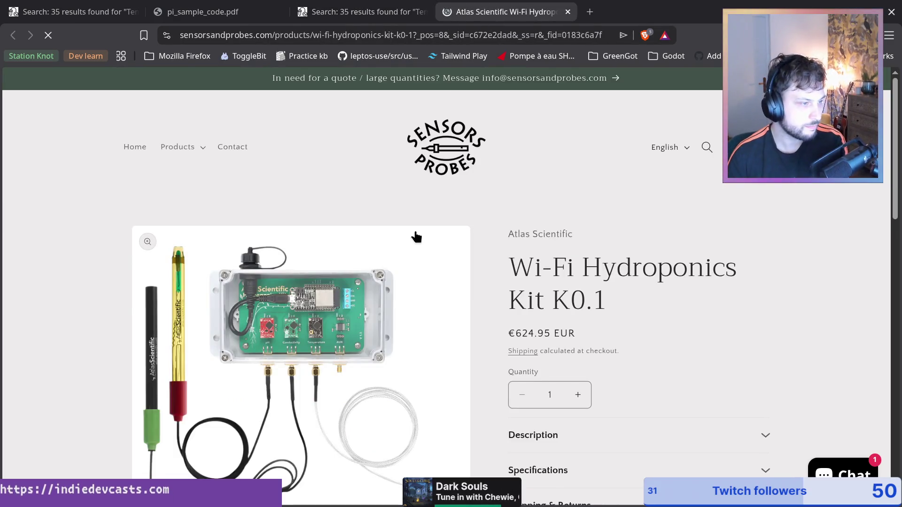
scroll(277, 319, down, 5)
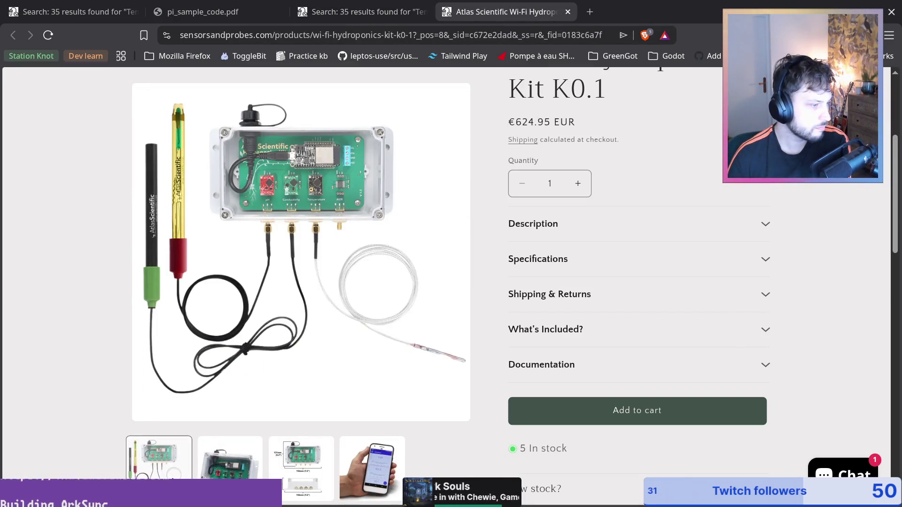
click(249, 462)
click(288, 461)
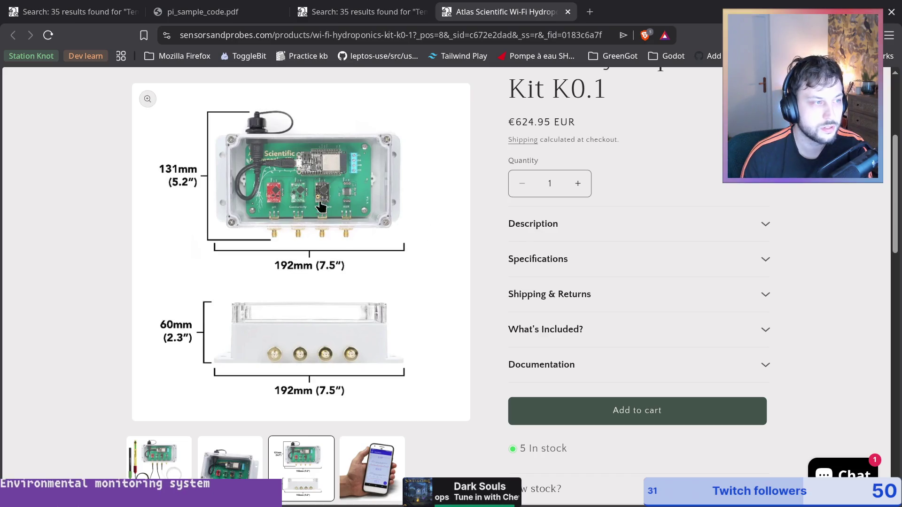
scroll(352, 269, down, 3)
scroll(375, 291, down, 9)
scroll(380, 365, up, 5)
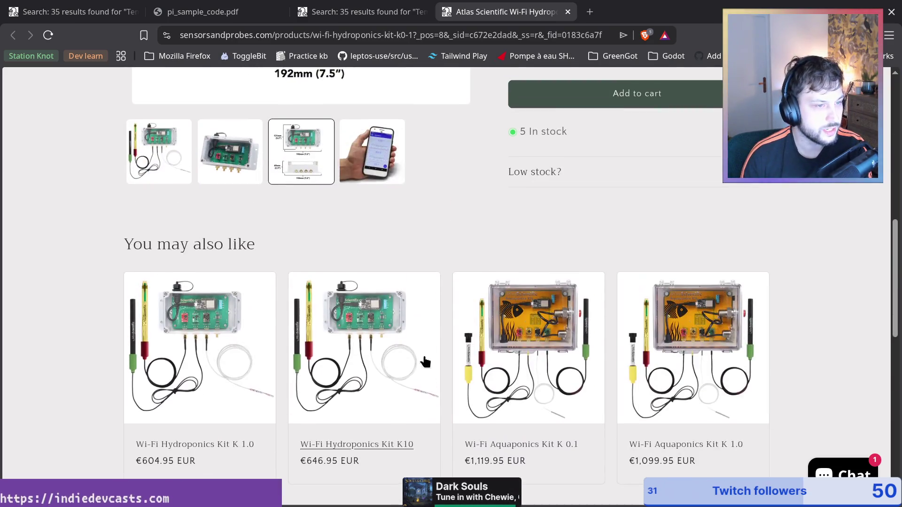
scroll(564, 235, up, 8)
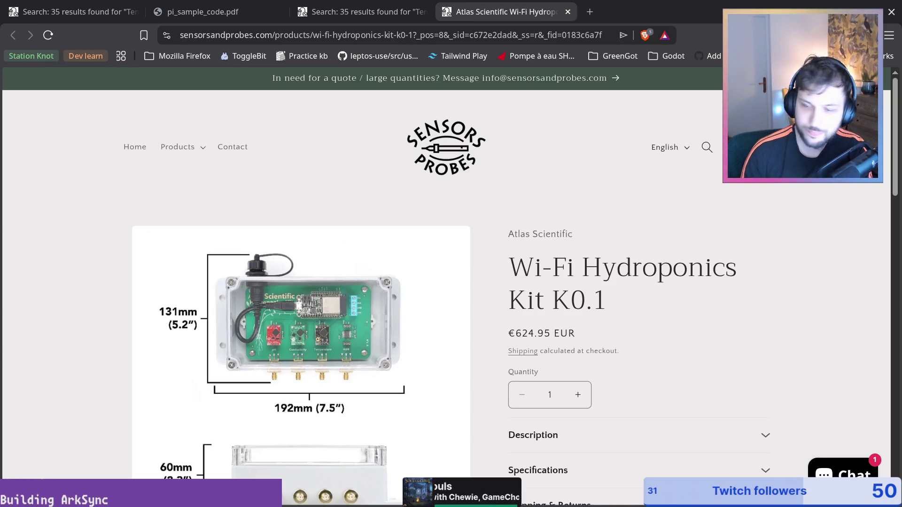
scroll(420, 374, down, 12)
scroll(673, 197, up, 8)
Return to the Temperature Kit search results and look through the Product type filter options
key(ctrl+shift+Tab)
scroll(771, 262, down, 3)
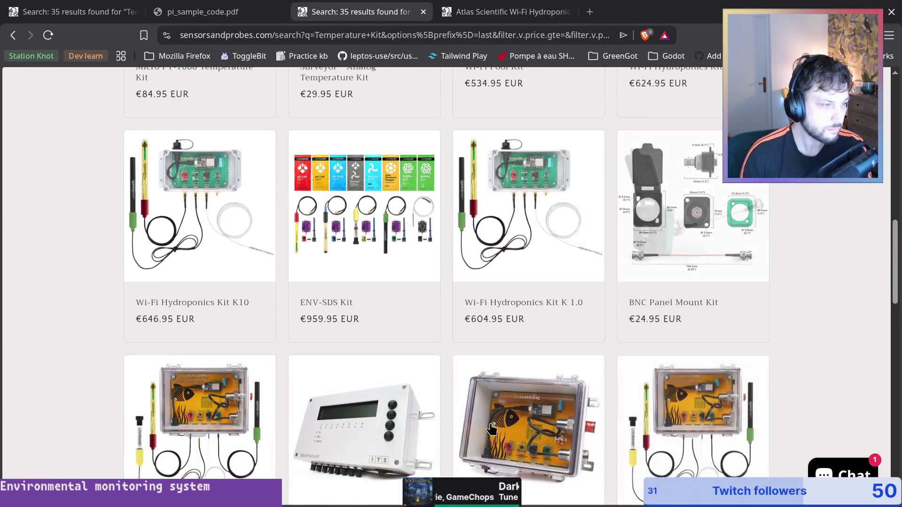
scroll(474, 343, down, 6)
scroll(461, 415, up, 3)
scroll(460, 415, up, 10)
click(321, 350)
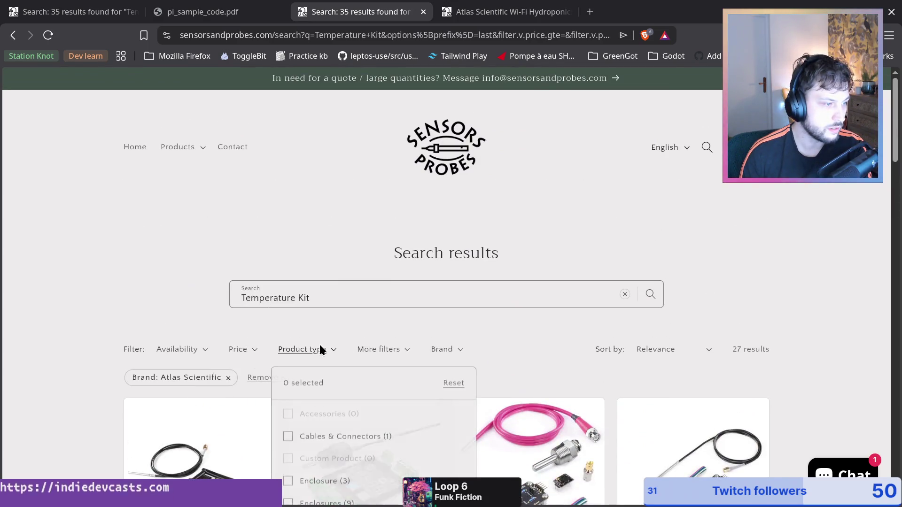
scroll(469, 353, down, 6)
scroll(420, 206, down, 2)
scroll(420, 205, up, 8)
click(377, 350)
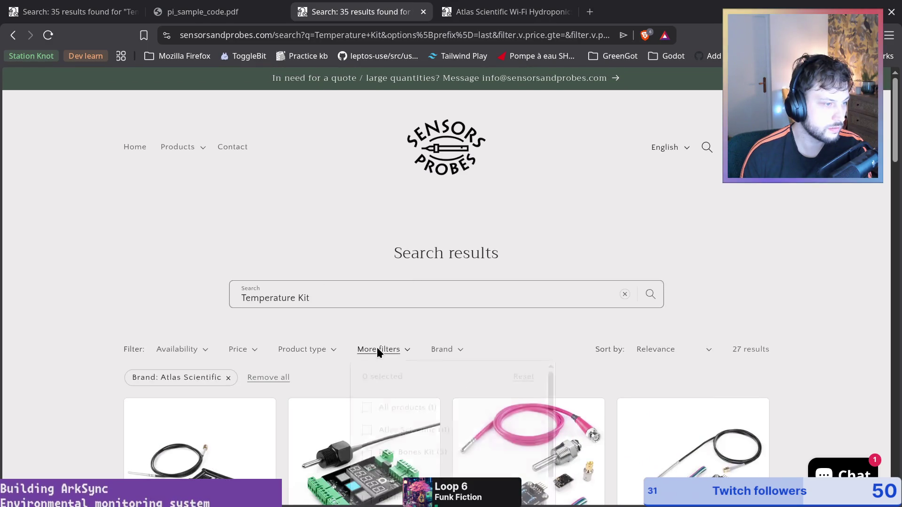
Browse the More filters list, close it, and scan the 27 Atlas Scientific results
click(378, 349)
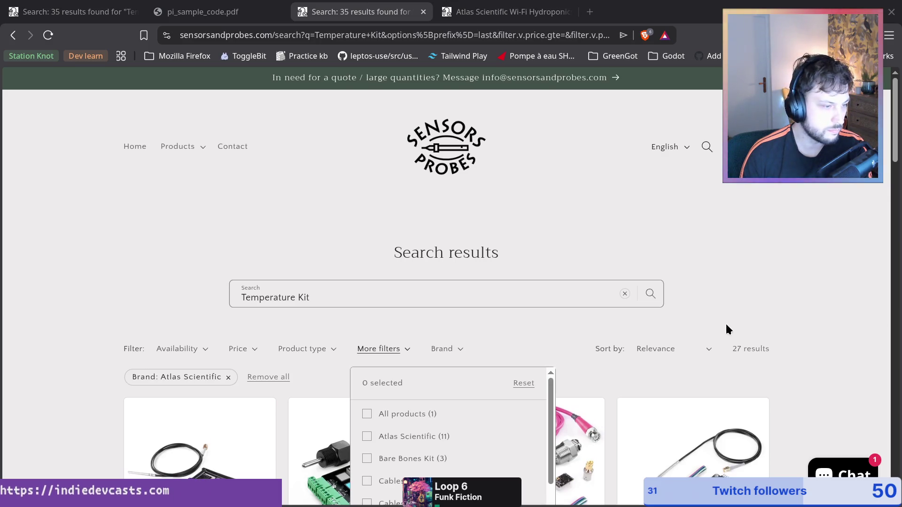
scroll(730, 329, down, 5)
scroll(447, 306, down, 5)
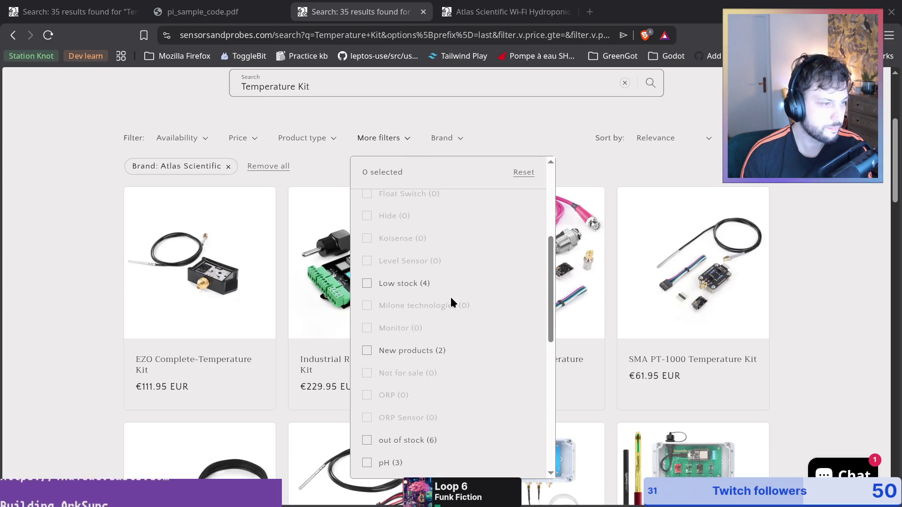
scroll(451, 300, down, 5)
scroll(395, 451, down, 2)
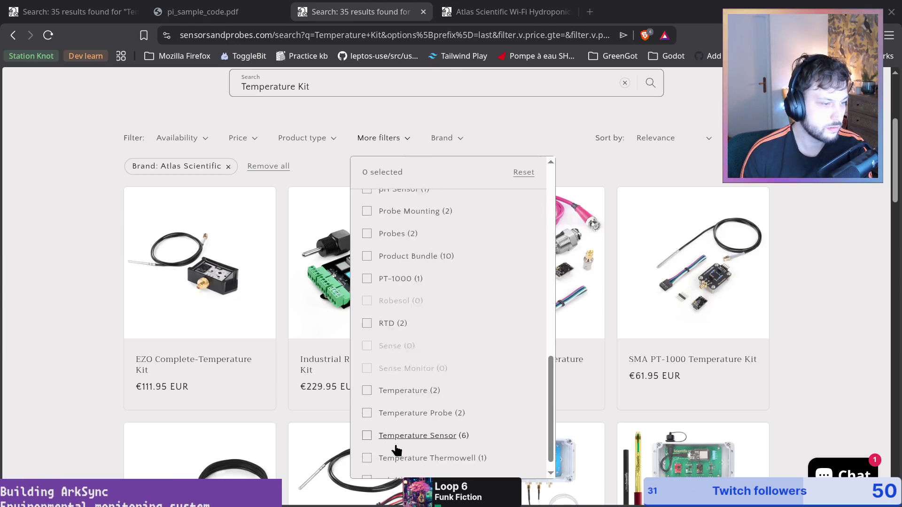
scroll(399, 404, down, 2)
scroll(493, 314, up, 10)
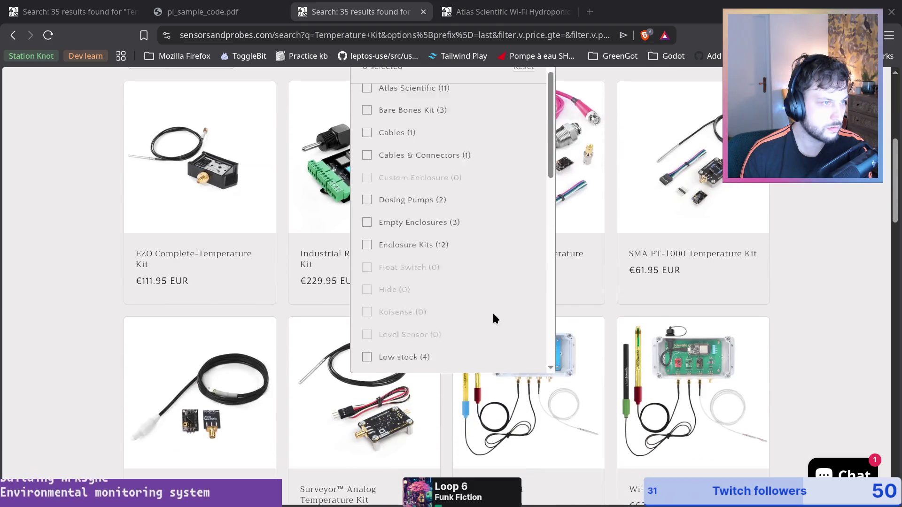
scroll(486, 315, up, 5)
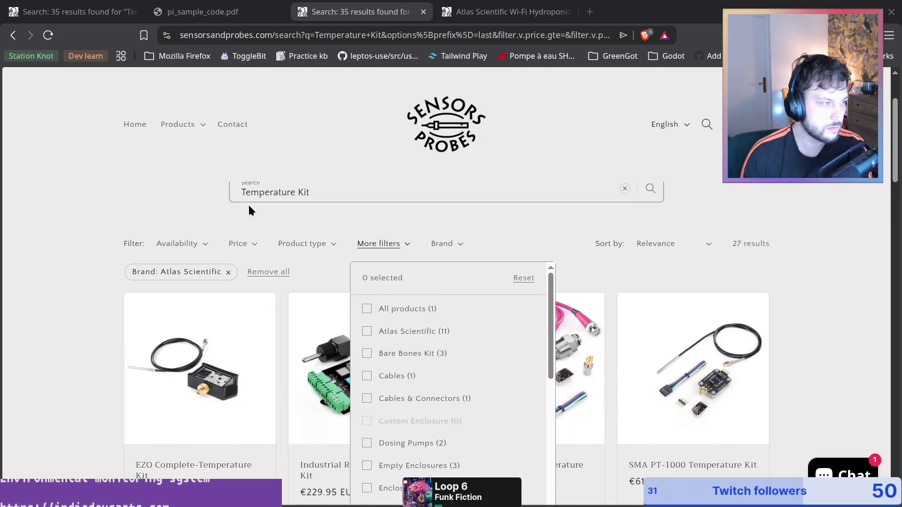
click(186, 221)
scroll(433, 282, down, 5)
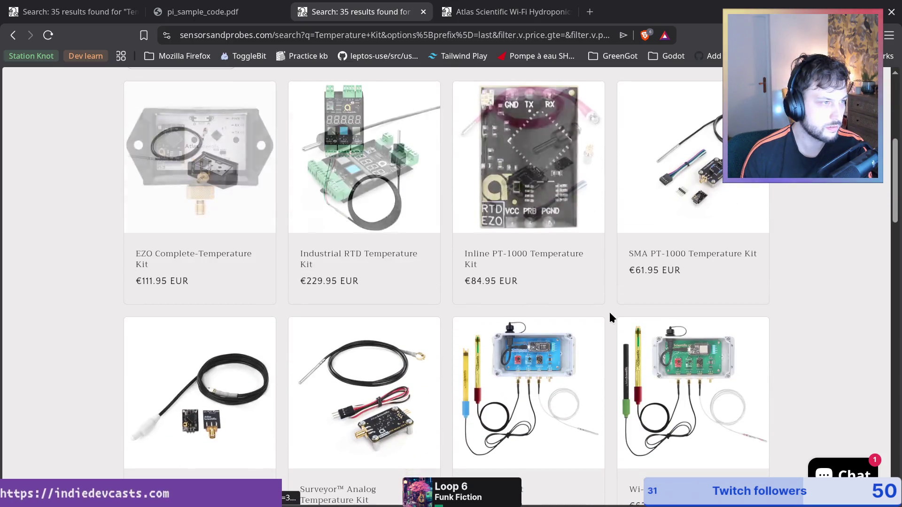
scroll(133, 316, up, 2)
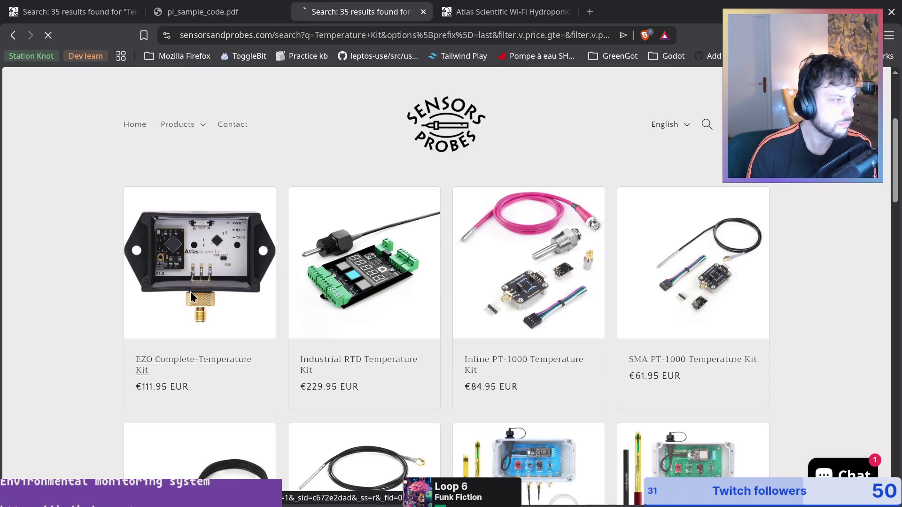
Show the EZO Complete-Temperature Kit's enclosure photo and expand its Documentation and Specifications
scroll(523, 296, down, 8)
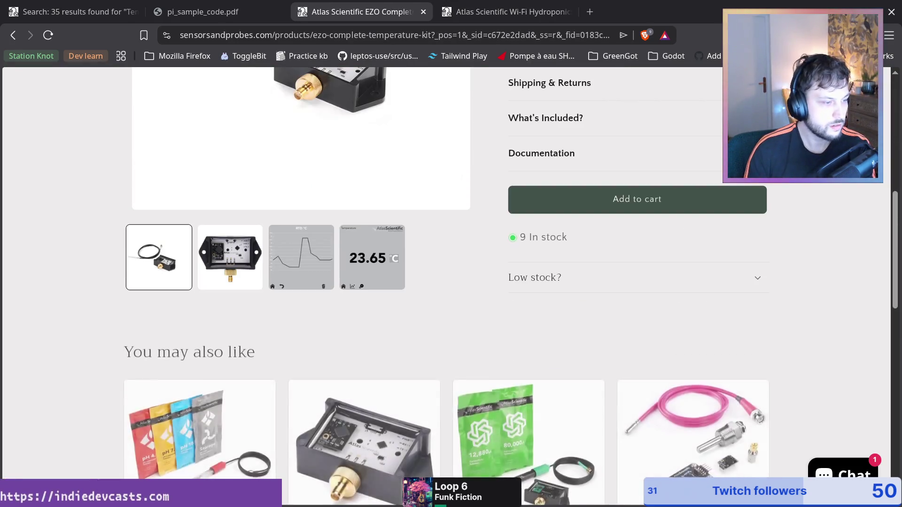
scroll(362, 286, down, 6)
scroll(262, 390, up, 11)
click(237, 371)
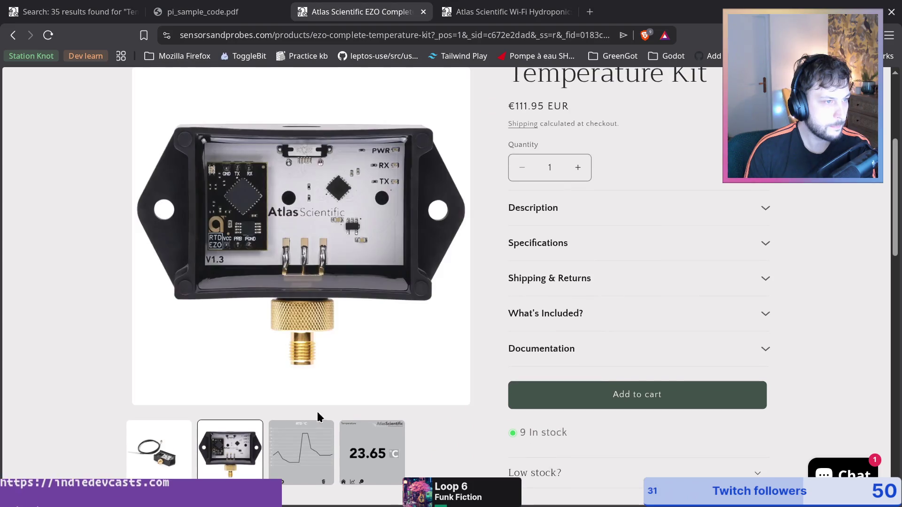
click(566, 348)
scroll(626, 358, down, 5)
scroll(584, 360, up, 8)
click(557, 348)
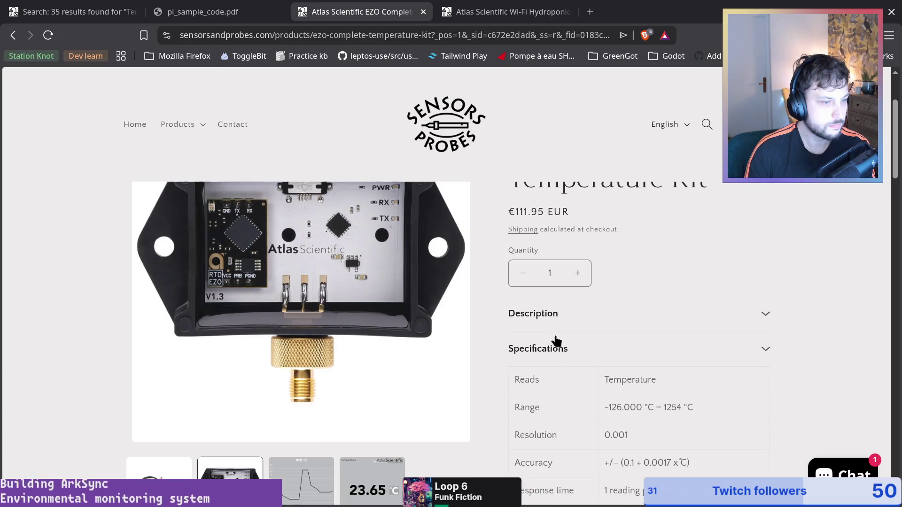
scroll(571, 346, down, 5)
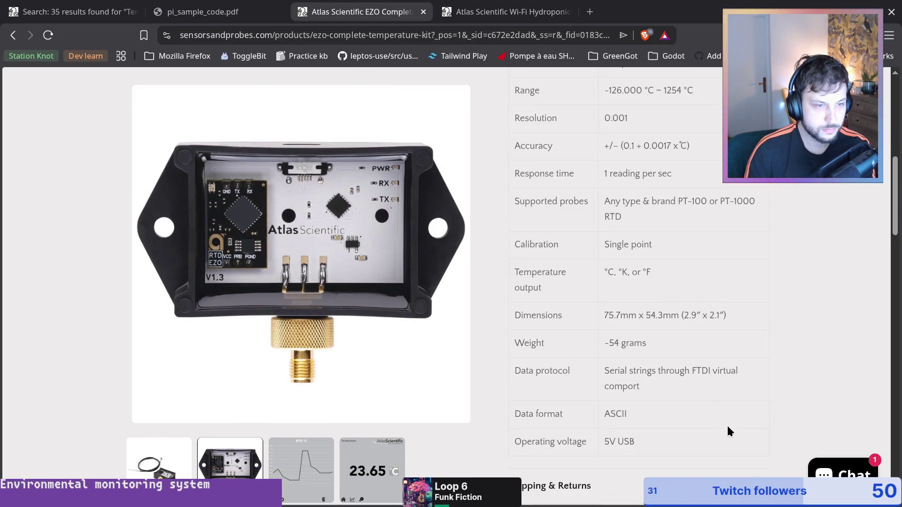
Highlight the kit's Data protocol and ASCII data format specification values
drag(689, 391, 584, 382)
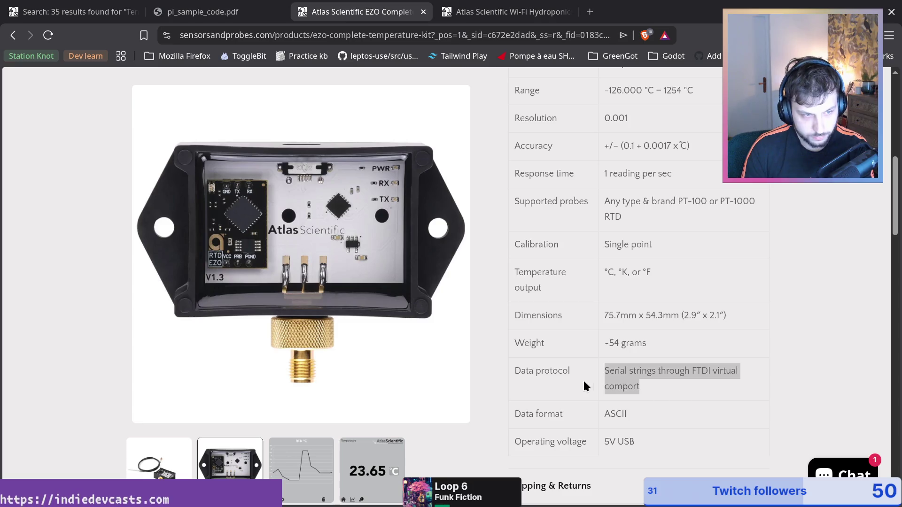
drag(711, 420, 566, 419)
click(612, 378)
mouse_move(612, 376)
mouse_down()
mouse_move(714, 382)
mouse_move(719, 374)
mouse_up()
click(753, 381)
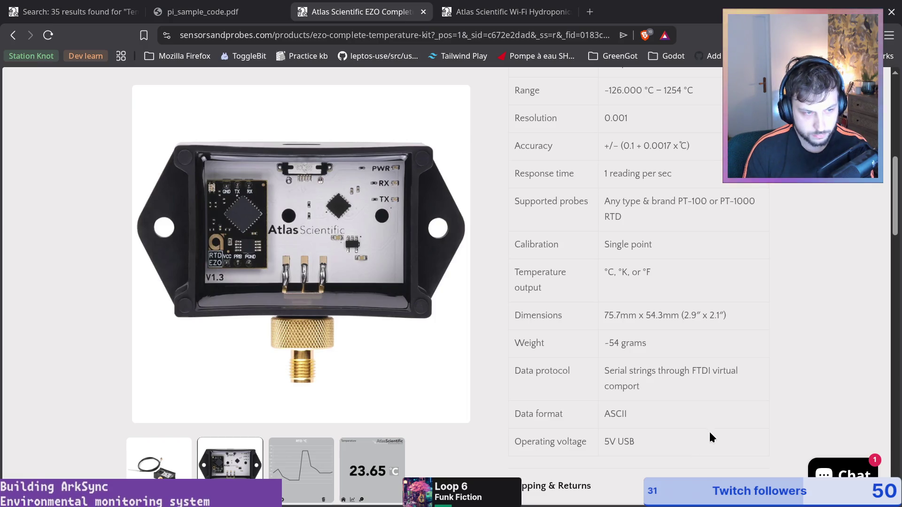
drag(715, 426, 632, 375)
click(664, 388)
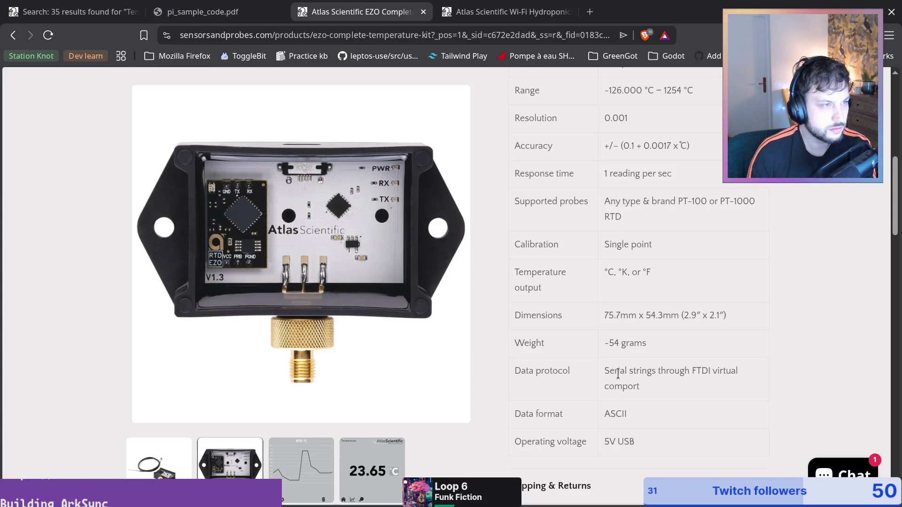
scroll(618, 374, down, 10)
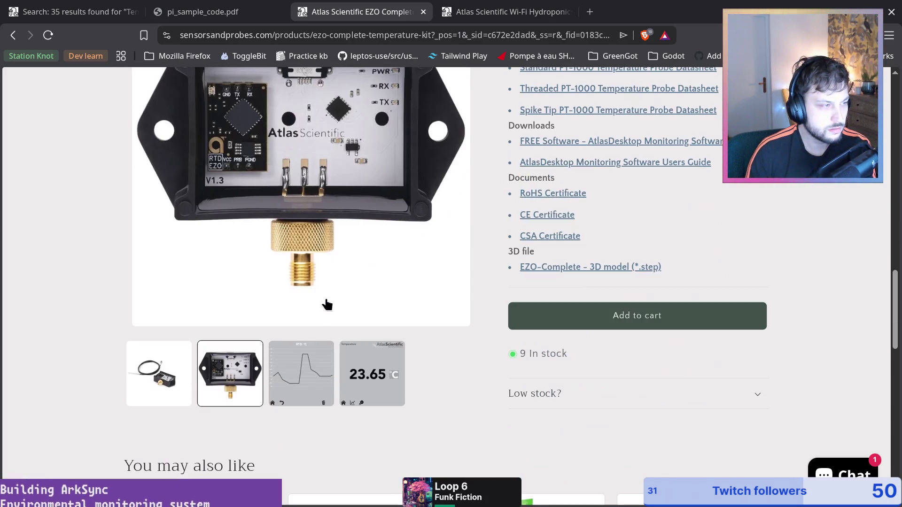
scroll(470, 343, down, 5)
scroll(499, 230, up, 7)
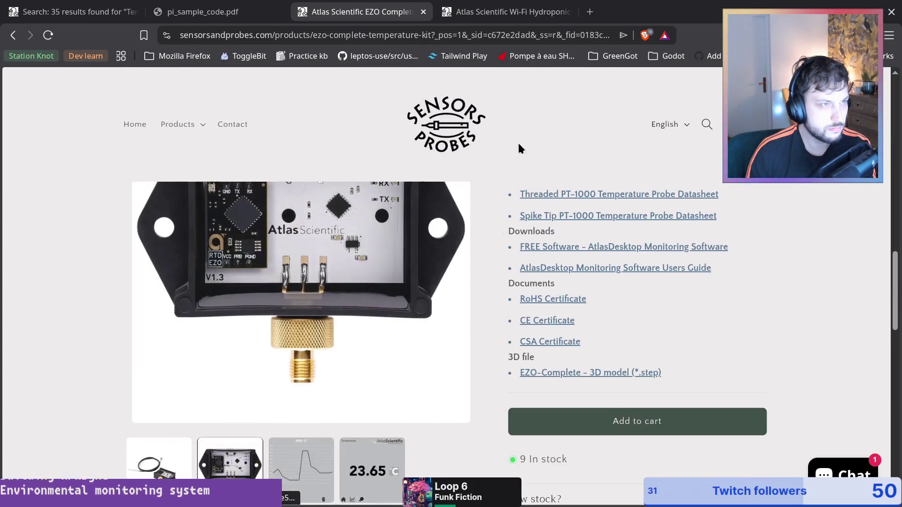
Go back to the search results and open the SMA PT-1000 Temperature Kit from the cart
key(alt+Left)
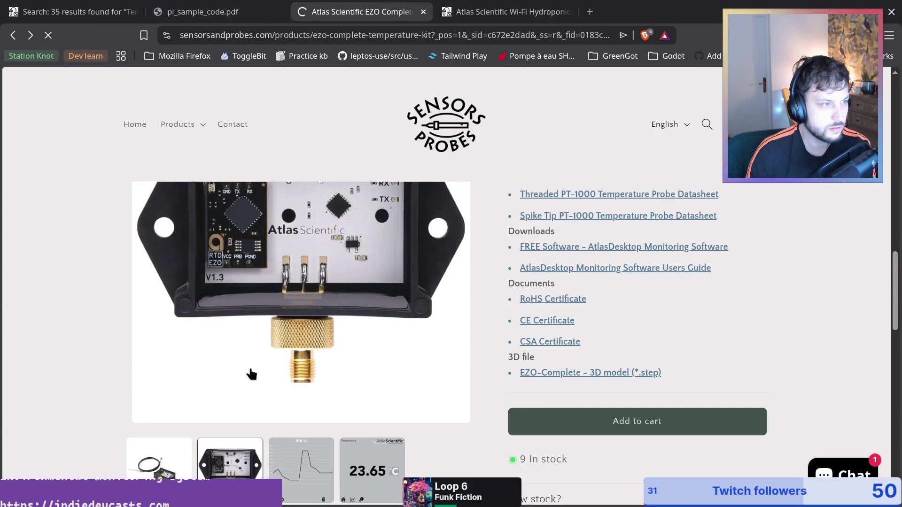
click(498, 11)
scroll(611, 329, up, 10)
scroll(598, 274, up, 1)
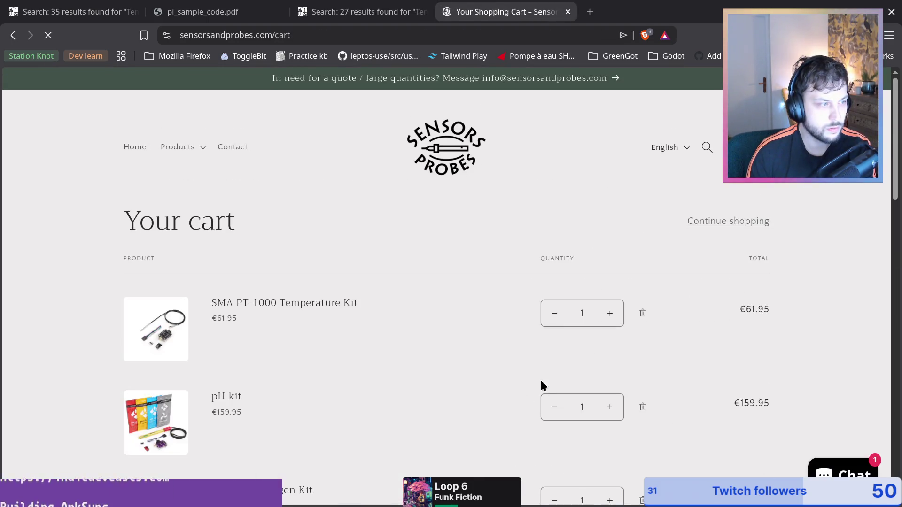
click(249, 306)
scroll(704, 357, down, 6)
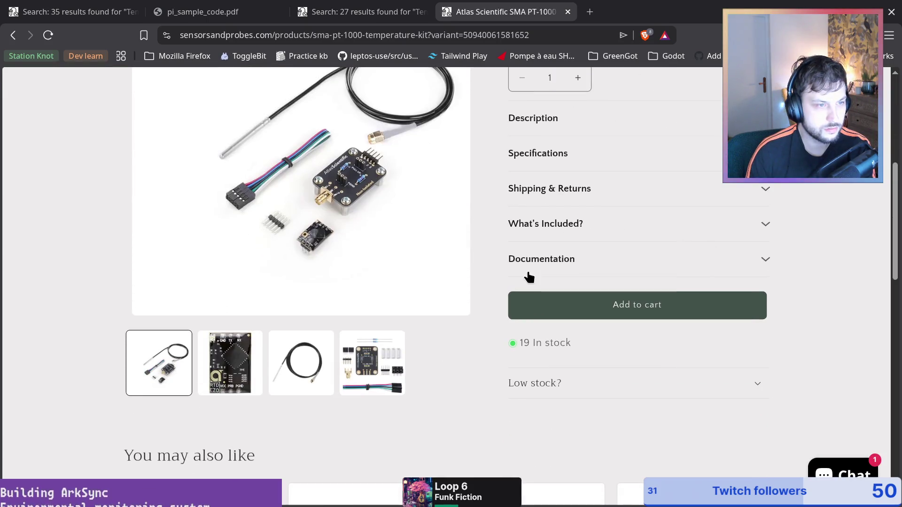
Expand the SMA PT-1000 Specifications and pick out the UART & I2C protocol and default I2C address
click(611, 160)
scroll(528, 355, down, 4)
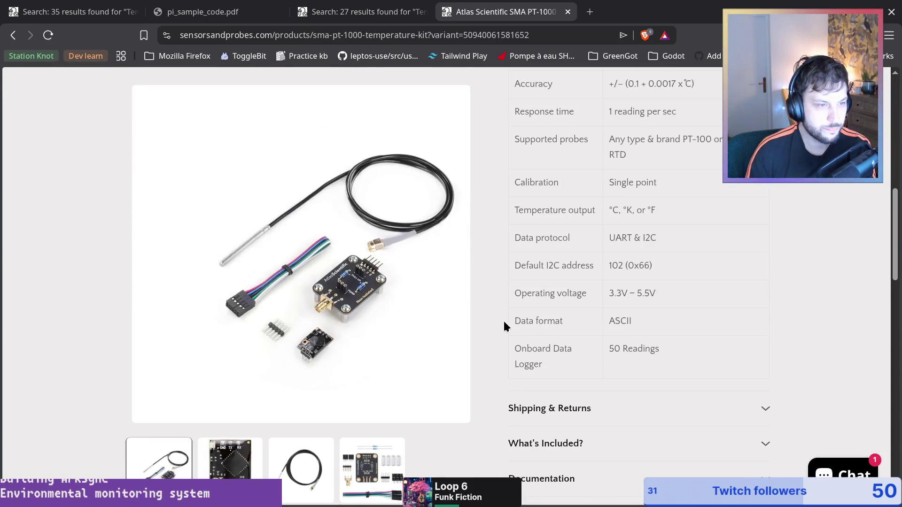
triple_click(547, 276)
click(597, 274)
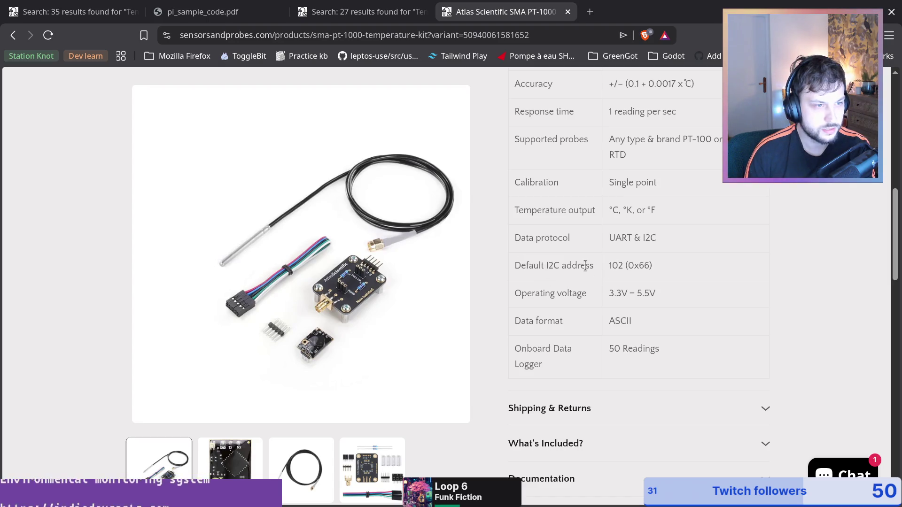
triple_click(595, 266)
triple_click(549, 235)
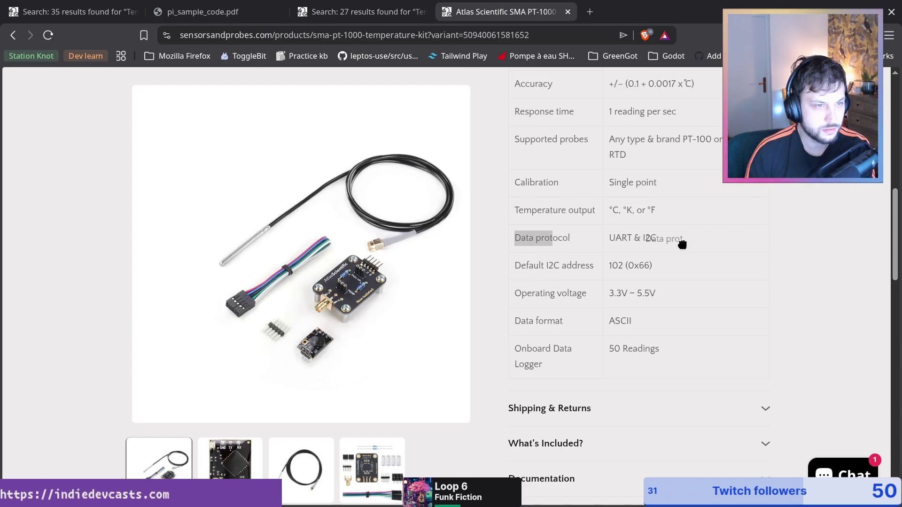
triple_click(618, 242)
click(667, 241)
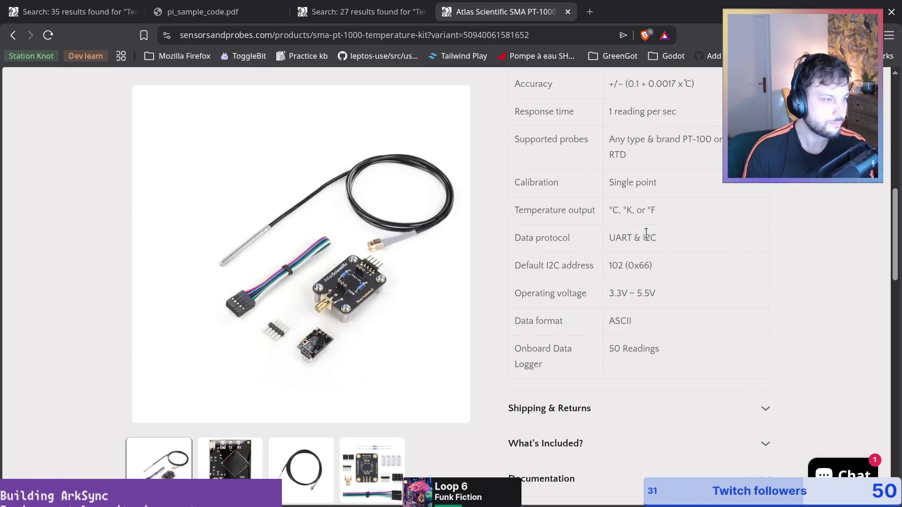
scroll(635, 236, up, 2)
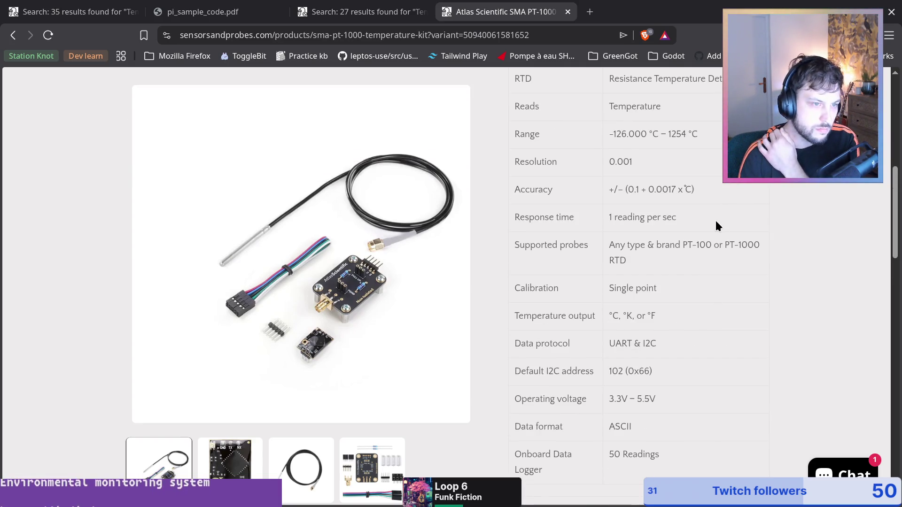
scroll(595, 269, down, 4)
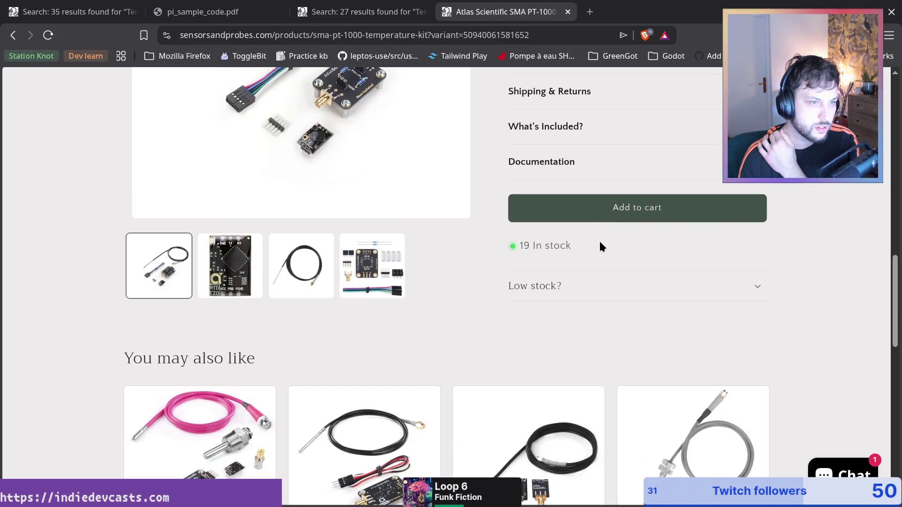
scroll(598, 244, up, 4)
Expand the kit's Documentation links section
click(631, 385)
scroll(642, 298, up, 2)
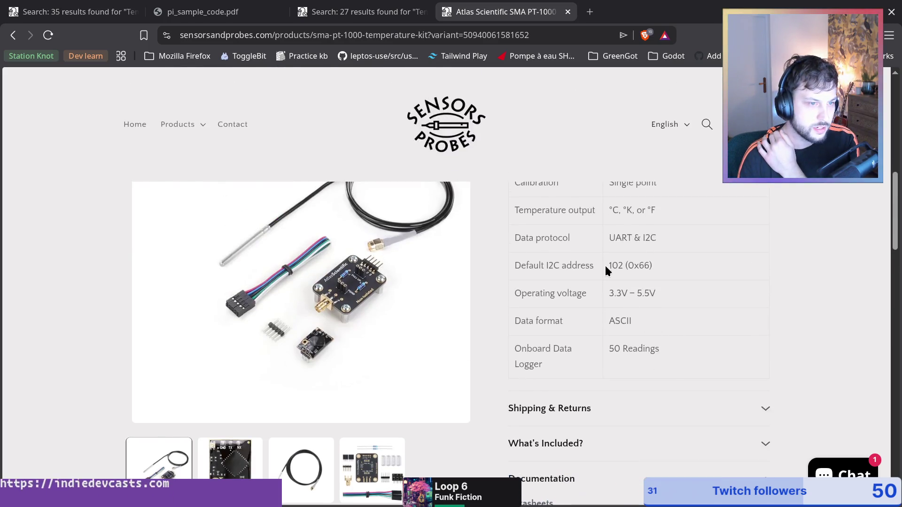
drag(609, 242, 626, 240)
scroll(676, 324, down, 6)
scroll(670, 352, up, 4)
Expand What's Included? and scroll through the kit's list of parts
click(668, 348)
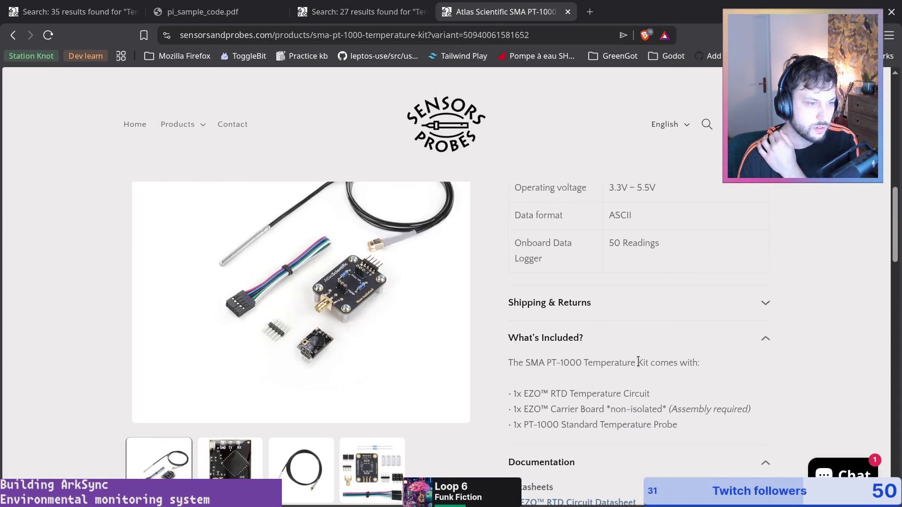
drag(523, 394, 649, 395)
scroll(639, 415, down, 10)
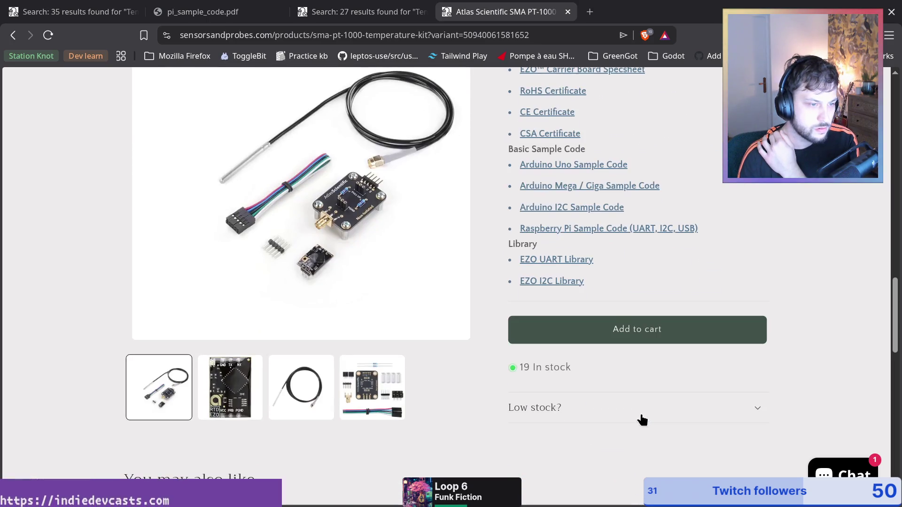
scroll(593, 416, up, 9)
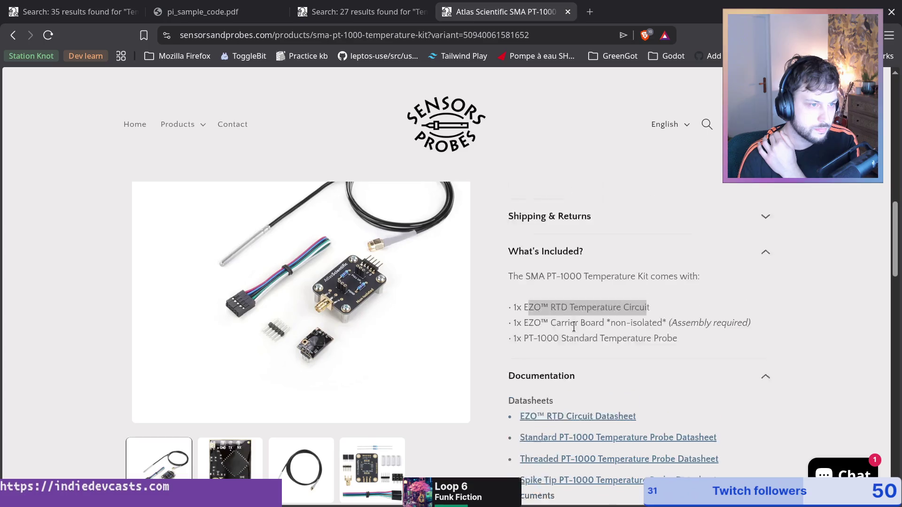
scroll(604, 425, up, 6)
scroll(558, 383, down, 5)
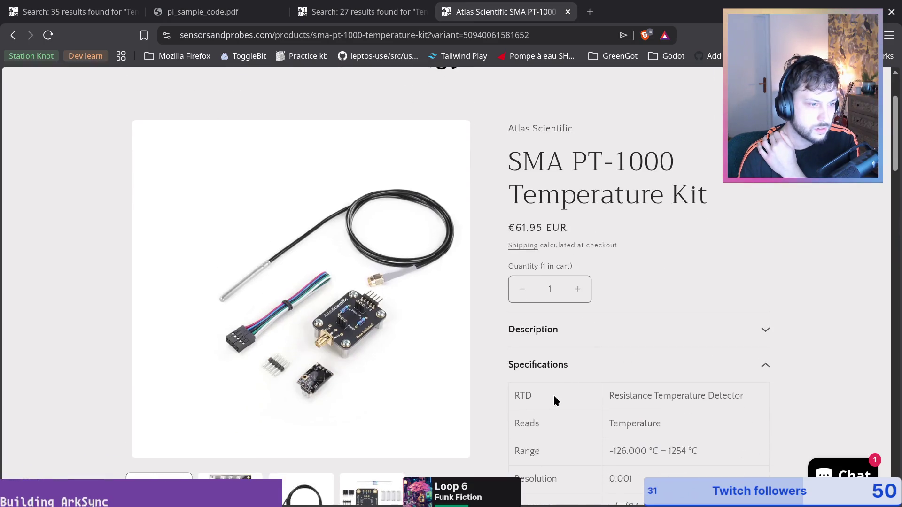
drag(606, 292, 748, 298)
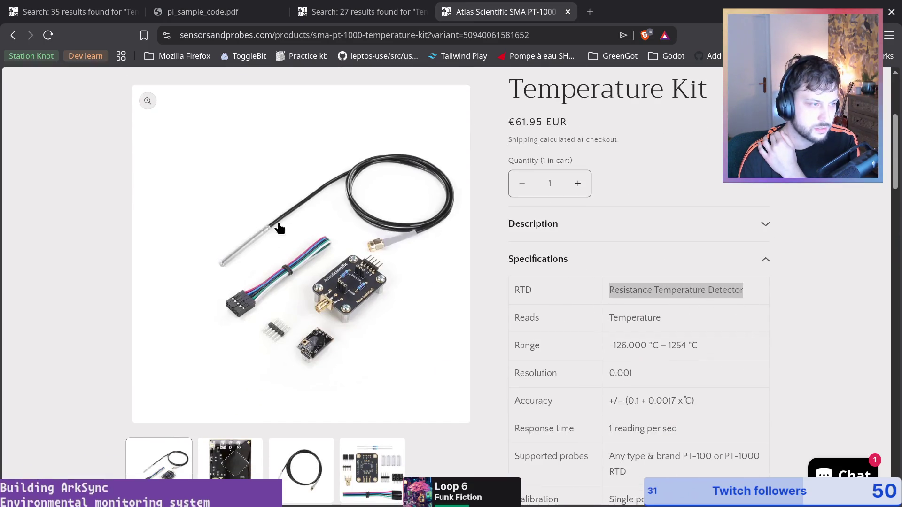
scroll(708, 318, down, 5)
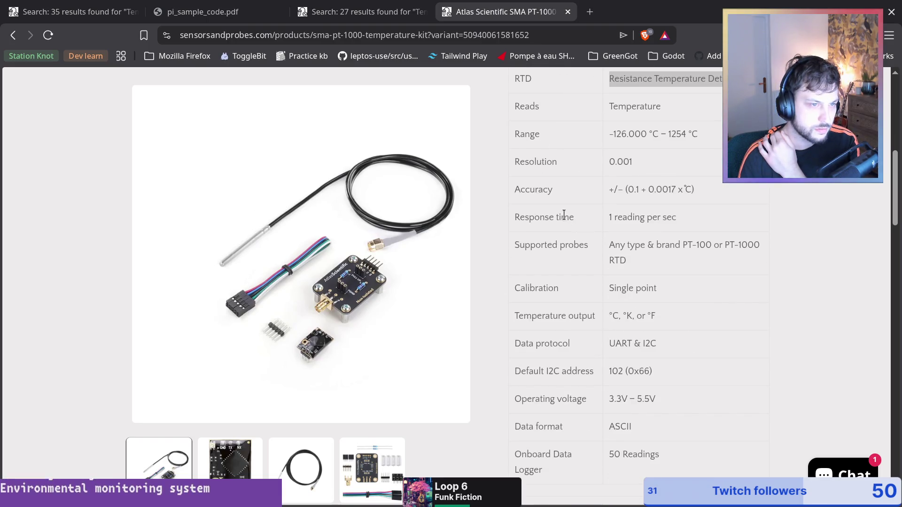
Pick out the 1 reading per sec response time and 3.3V – 5.5V operating voltage in the spec table
drag(564, 216, 690, 228)
drag(613, 216, 700, 234)
click(672, 236)
drag(653, 270, 570, 244)
click(638, 235)
mouse_move(608, 217)
mouse_down()
mouse_move(696, 216)
mouse_move(666, 220)
mouse_up()
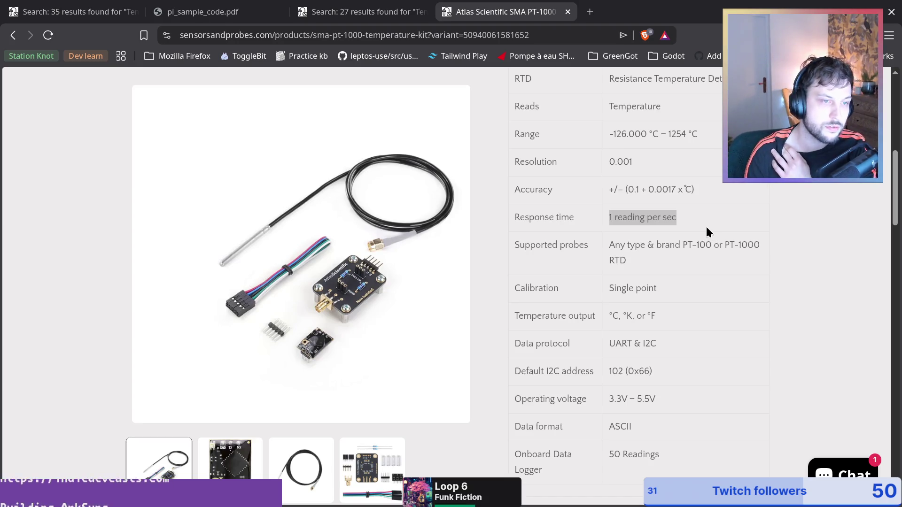
click(536, 212)
drag(604, 218, 680, 216)
click(709, 211)
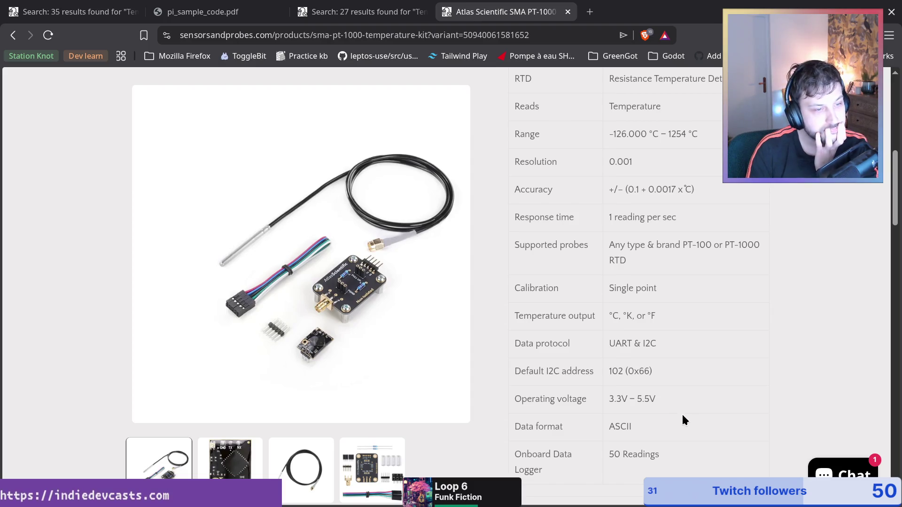
mouse_move(660, 399)
mouse_down()
mouse_move(570, 407)
mouse_move(694, 404)
mouse_up()
click(545, 412)
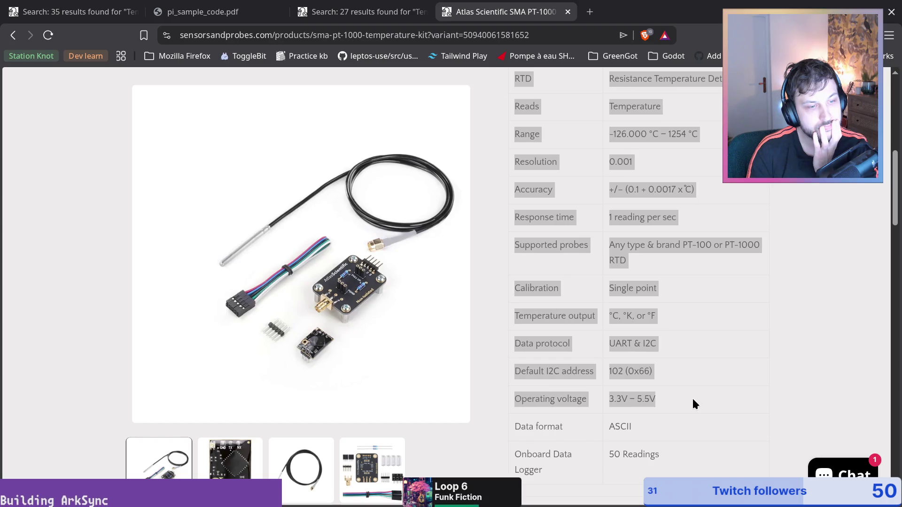
click(680, 433)
Expand and then collapse the Shipping & Returns details
scroll(693, 411, down, 6)
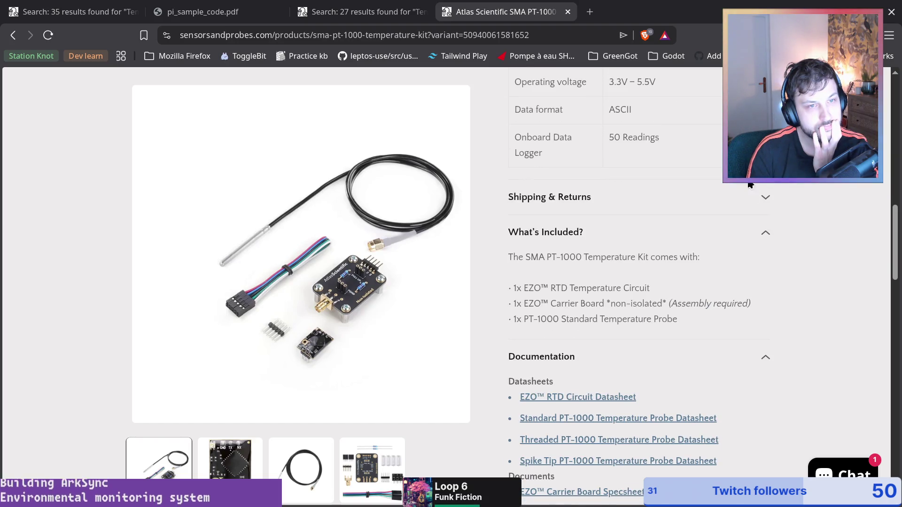
click(764, 197)
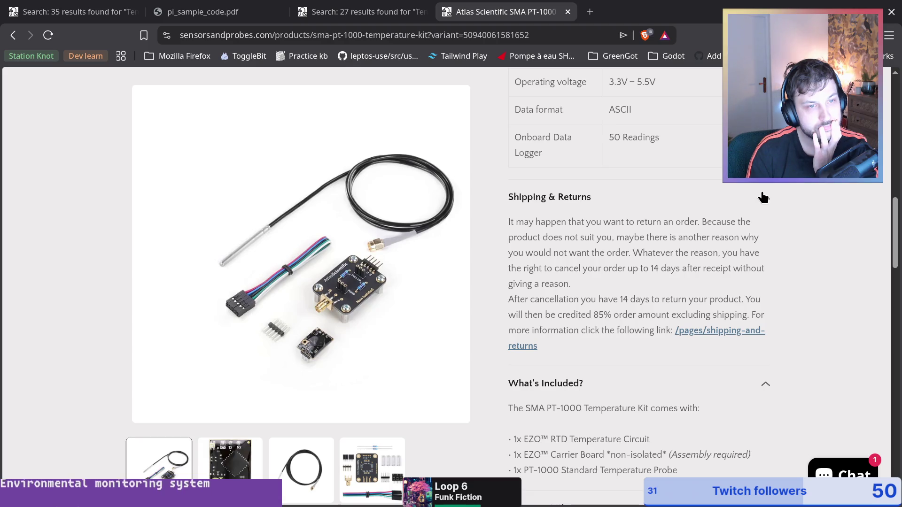
click(763, 197)
scroll(706, 274, up, 10)
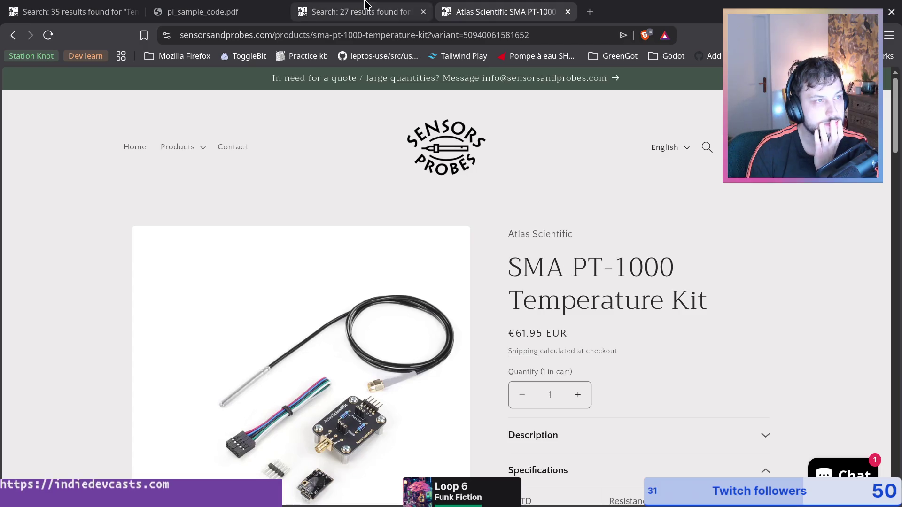
Note the Standard Temperature Probe and RTD Temperature Circuit in the kit, then return to the search results
scroll(606, 212, down, 5)
scroll(604, 192, down, 12)
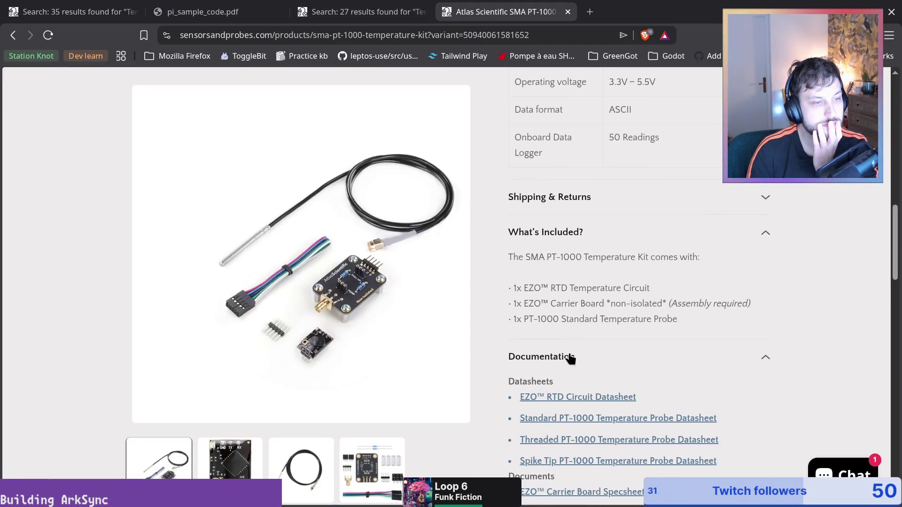
drag(555, 213, 678, 213)
click(563, 163)
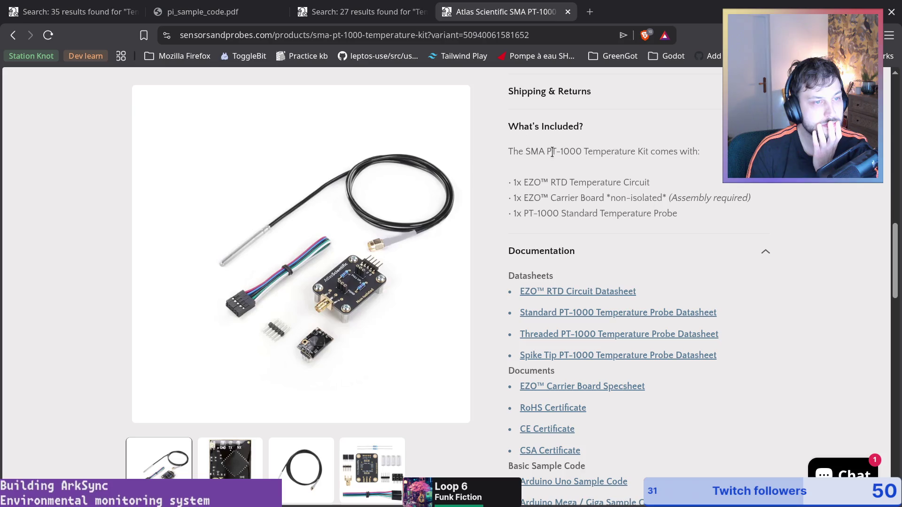
drag(550, 182, 638, 185)
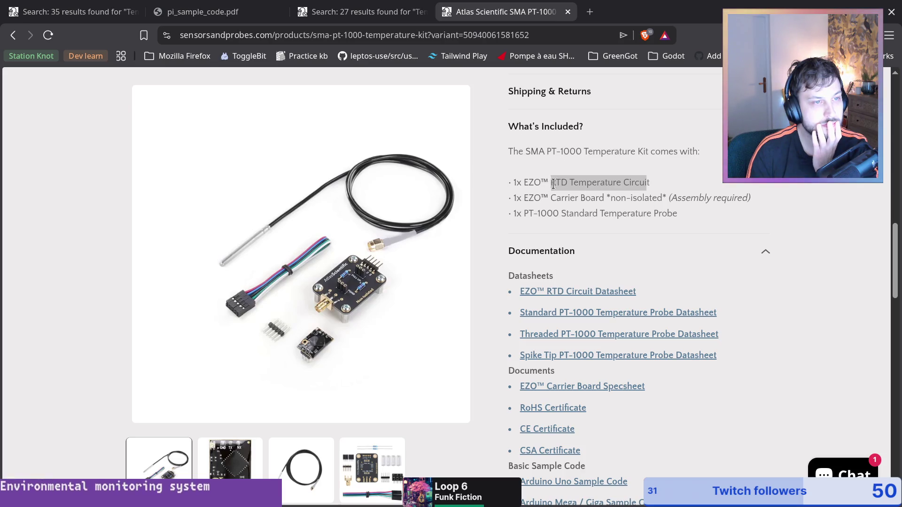
click(345, 6)
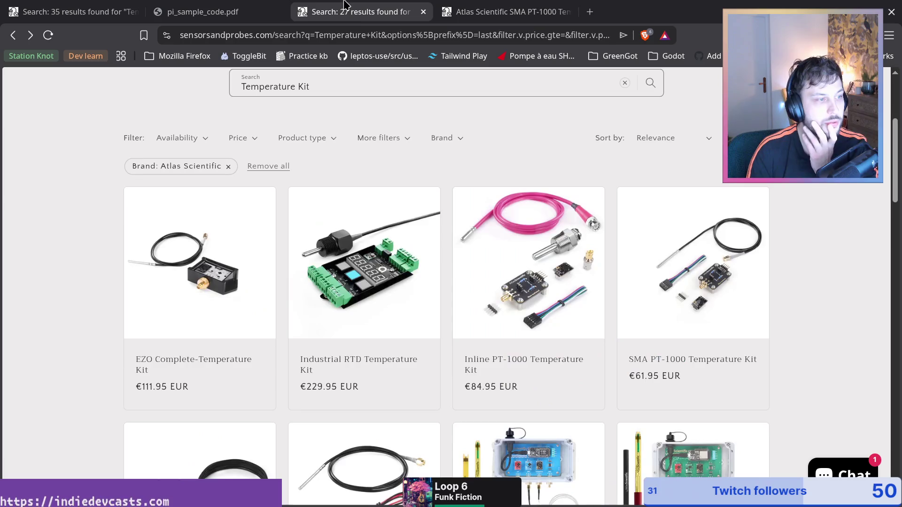
Scroll to the last Temperature Kit results on page one and open the EZO-PMP Basic Kit
scroll(674, 338, down, 2)
scroll(805, 254, down, 2)
scroll(802, 317, down, 4)
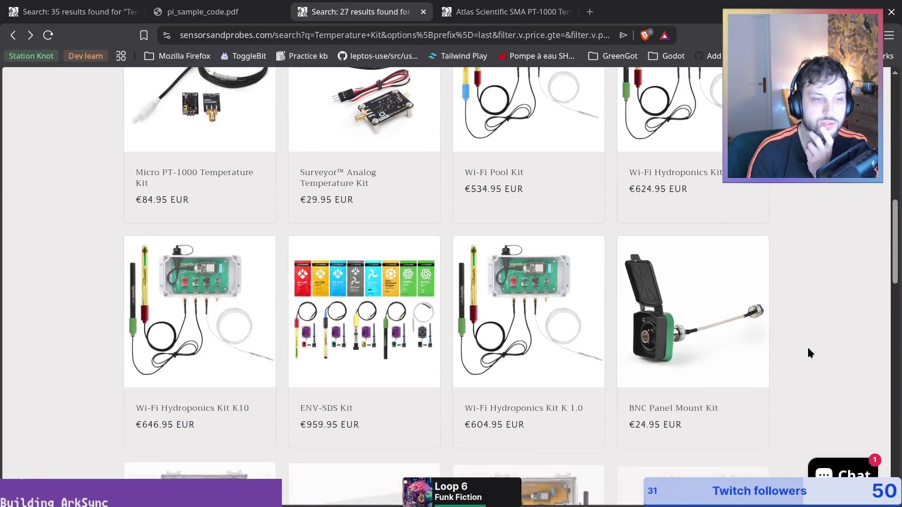
scroll(807, 348, down, 2)
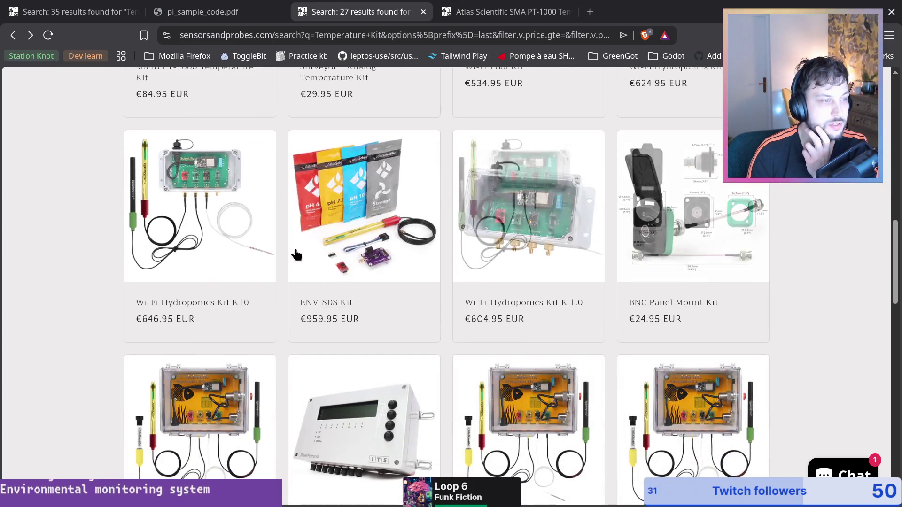
scroll(648, 328, down, 6)
scroll(817, 351, down, 6)
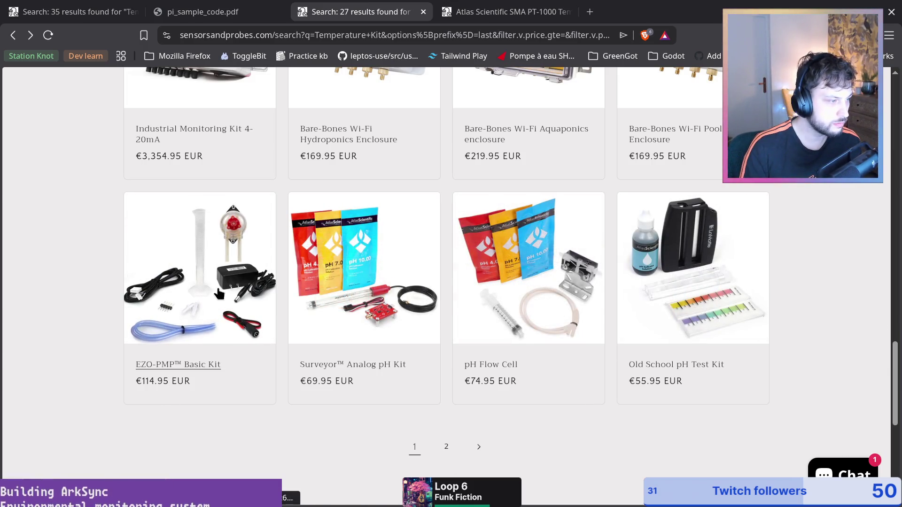
click(217, 281)
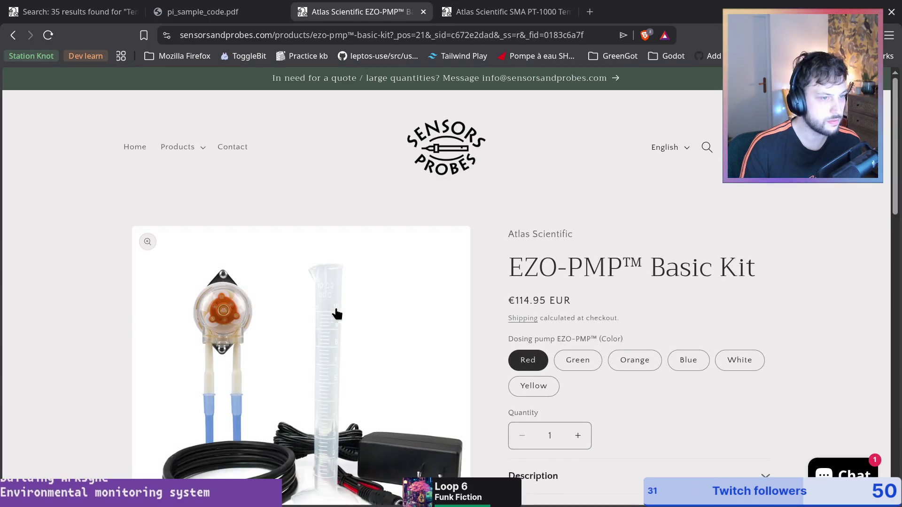
scroll(564, 251, down, 5)
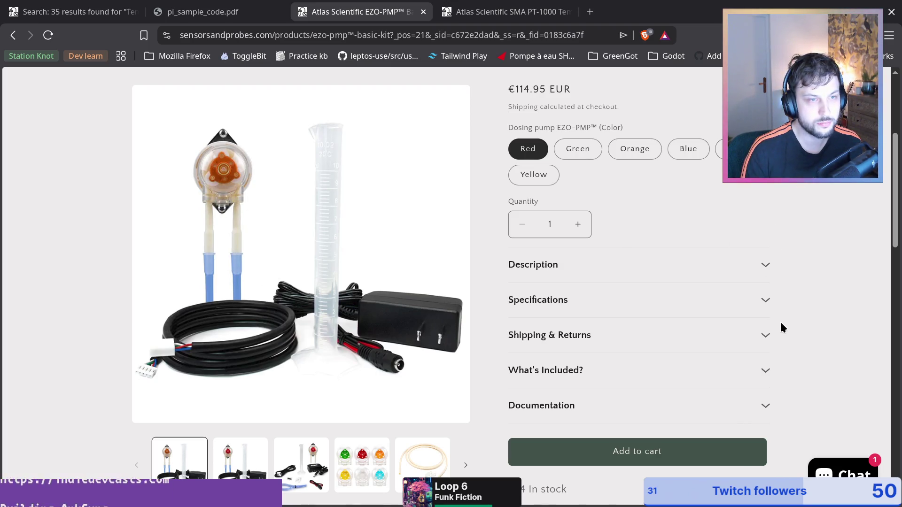
click(767, 309)
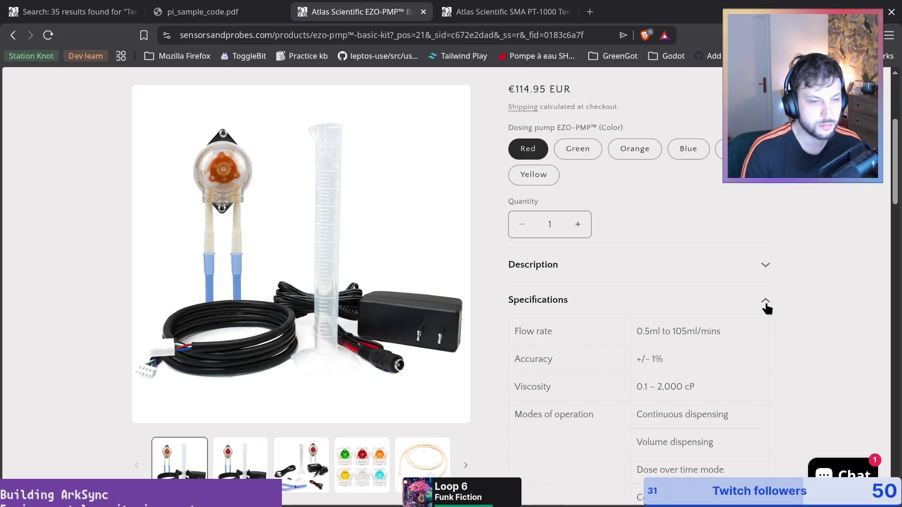
click(752, 265)
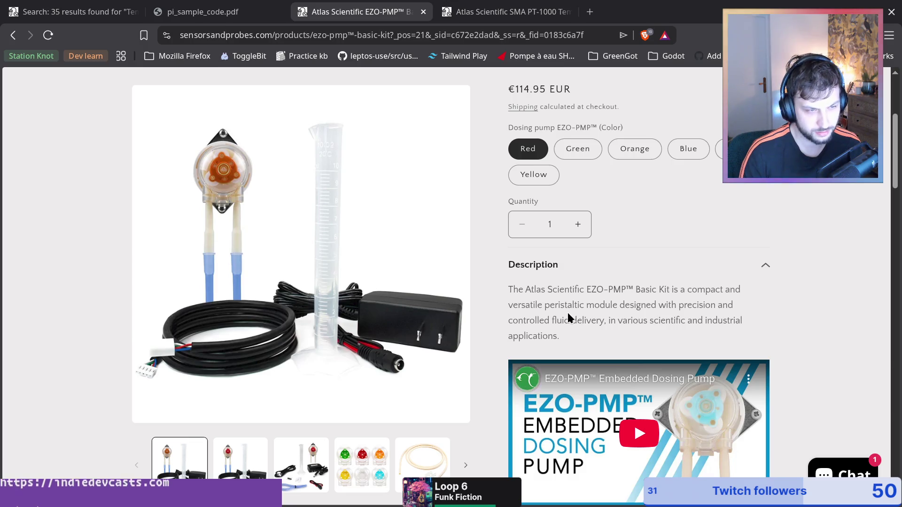
double_click(564, 305)
click(641, 345)
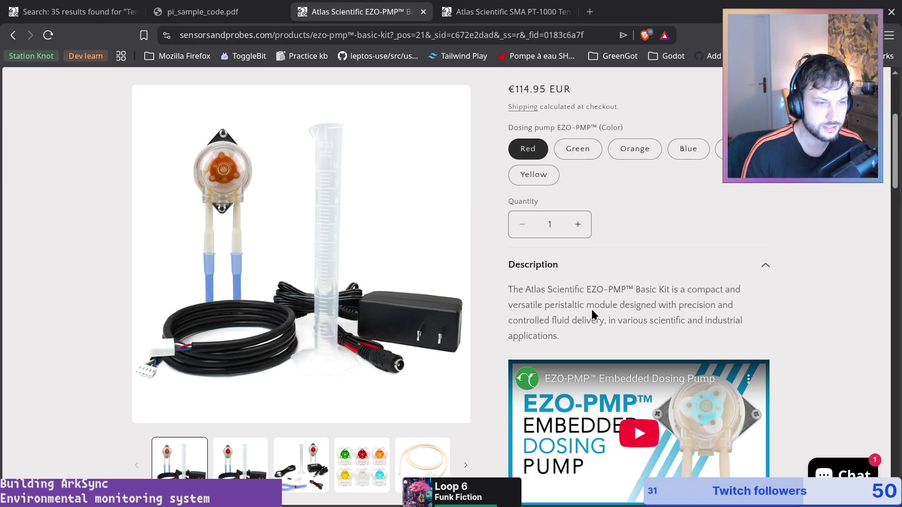
double_click(563, 305)
click(637, 306)
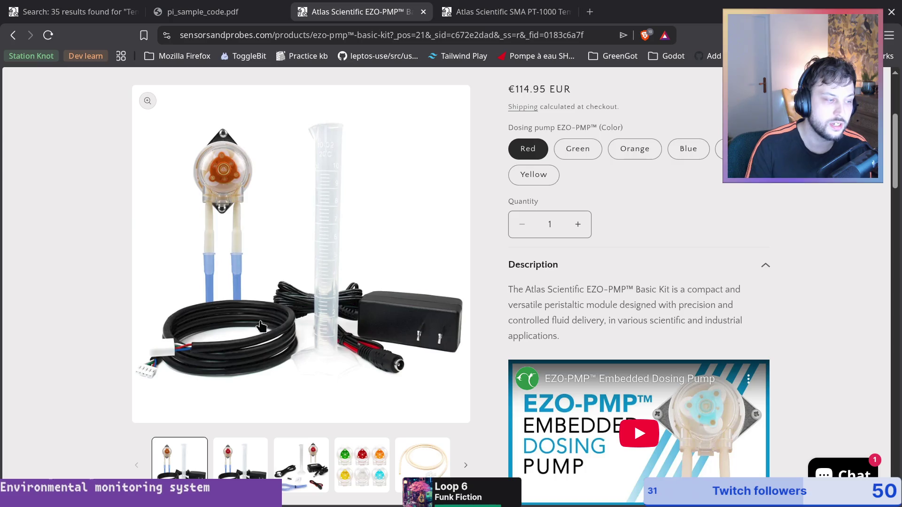
scroll(676, 282, down, 2)
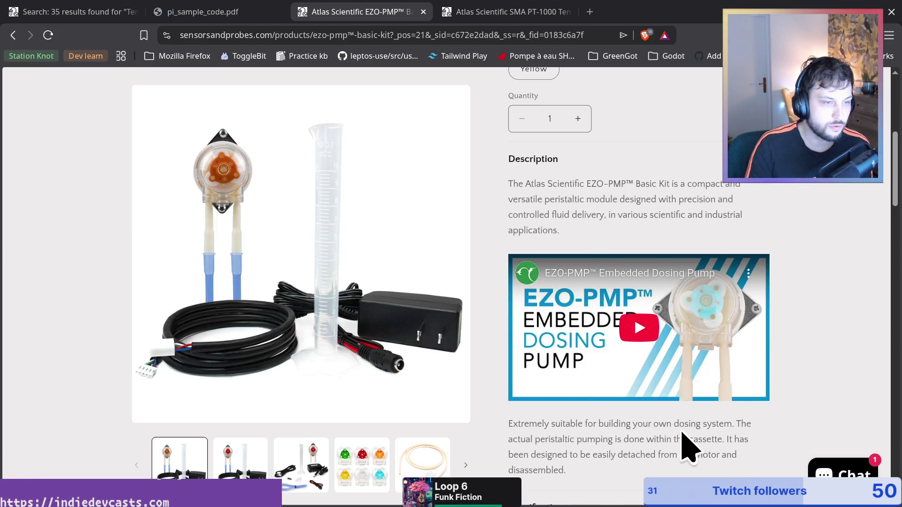
scroll(134, 427, down, 3)
scroll(134, 426, down, 1)
click(363, 465)
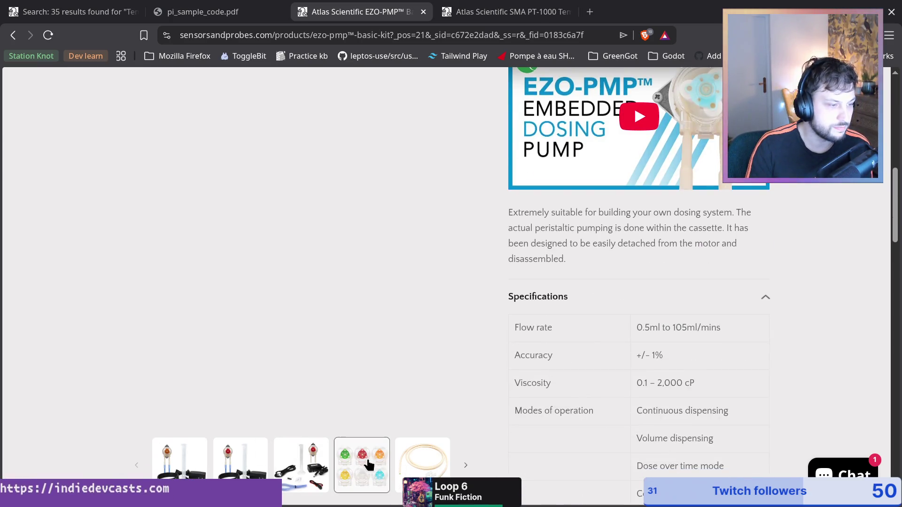
scroll(252, 103, down, 4)
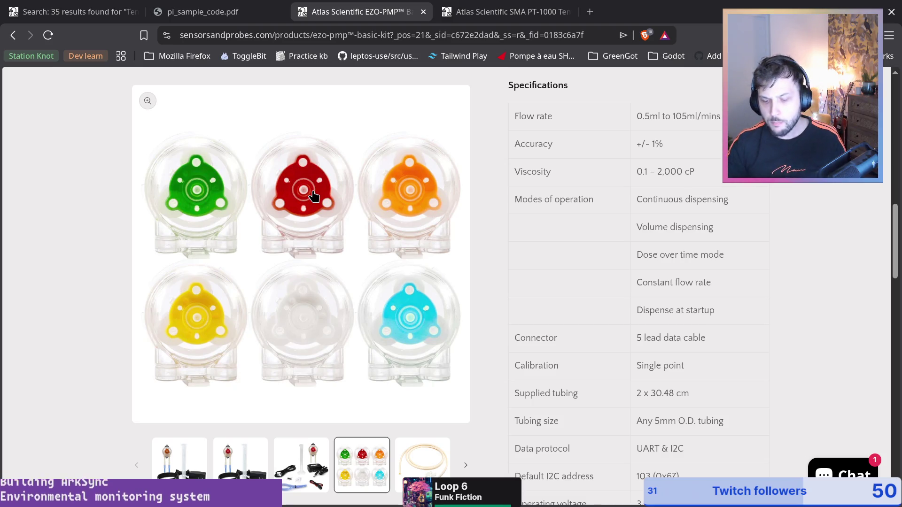
scroll(562, 217, up, 3)
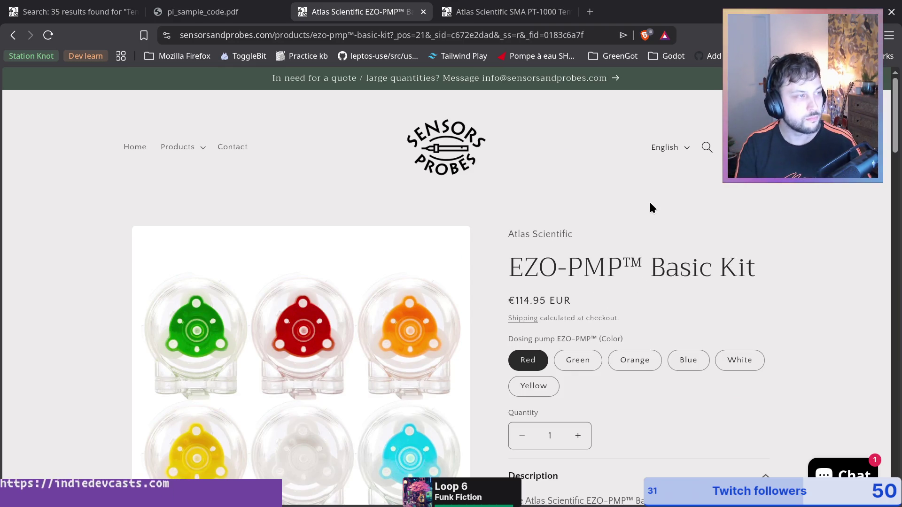
scroll(650, 204, down, 3)
key(alt+Left)
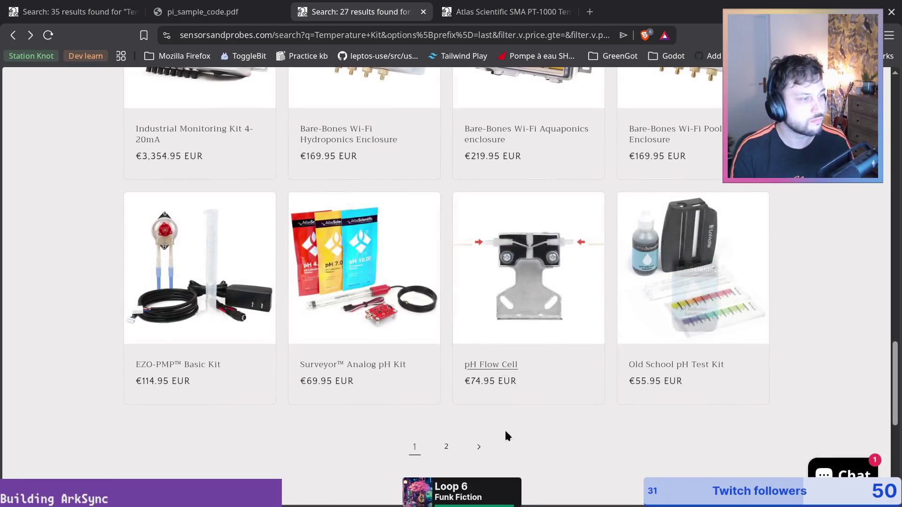